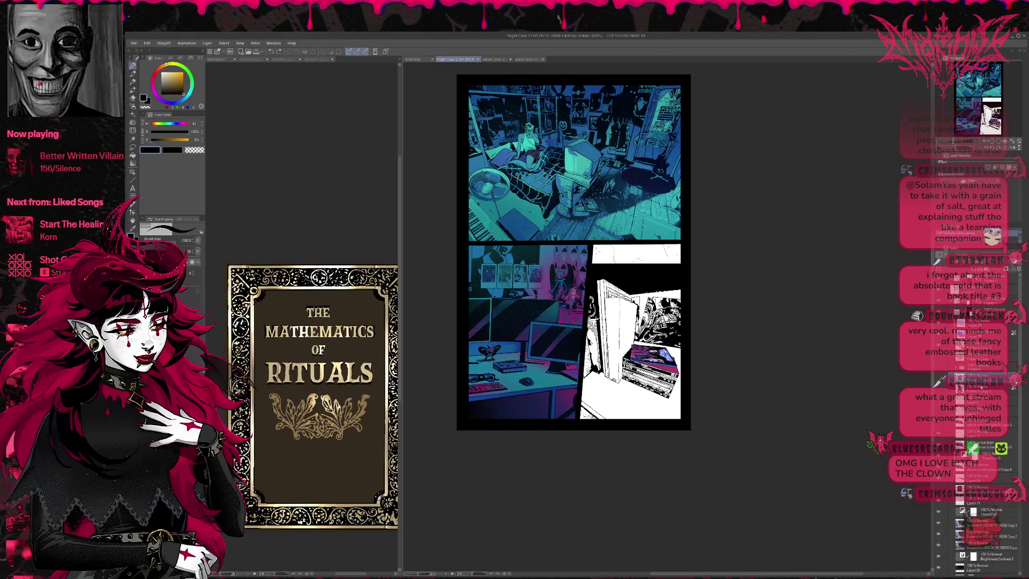
Step: Paste the book-cover art onto the page, start Free Transform and nudge it into place
key("ctrl+v")
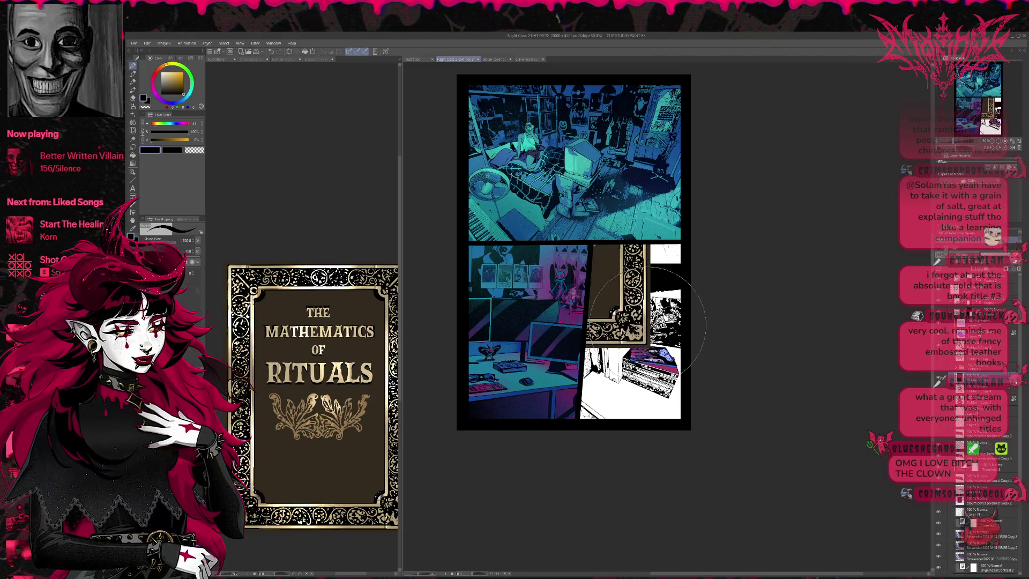
key("ctrl+t")
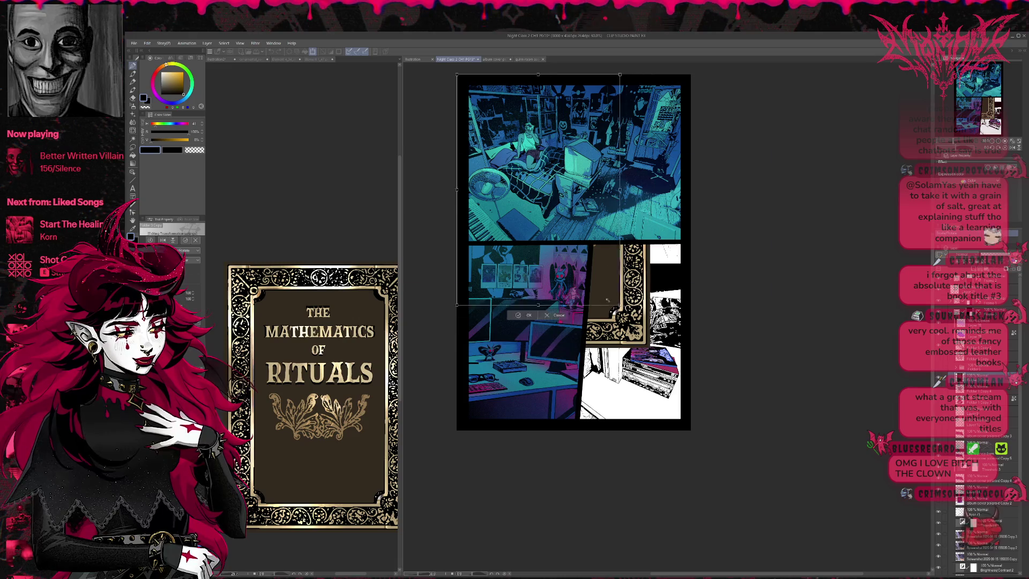
left_click(957, 237)
left_click(957, 236)
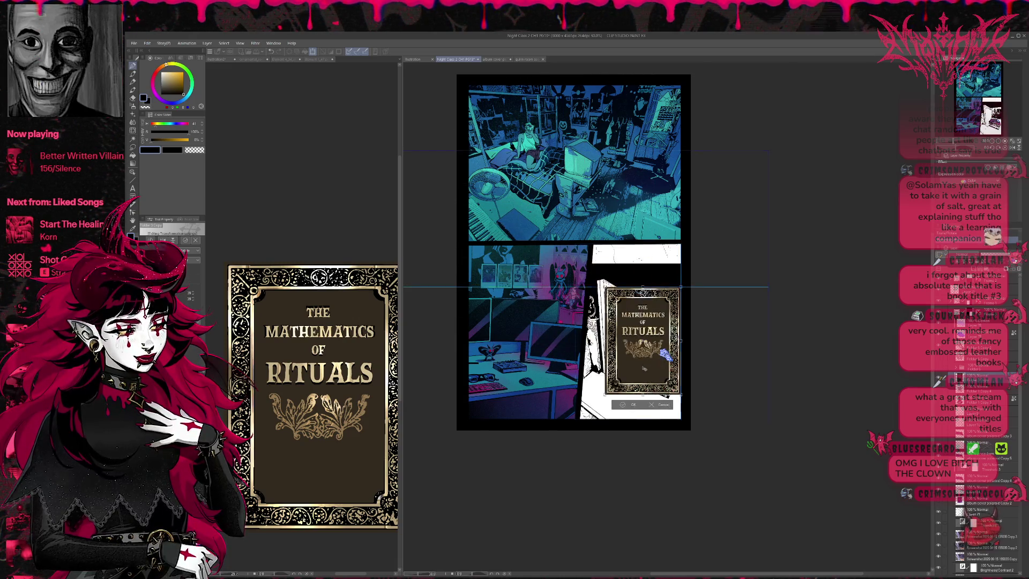
scroll(680, 344, "up", 2)
scroll(680, 344, "up", 1)
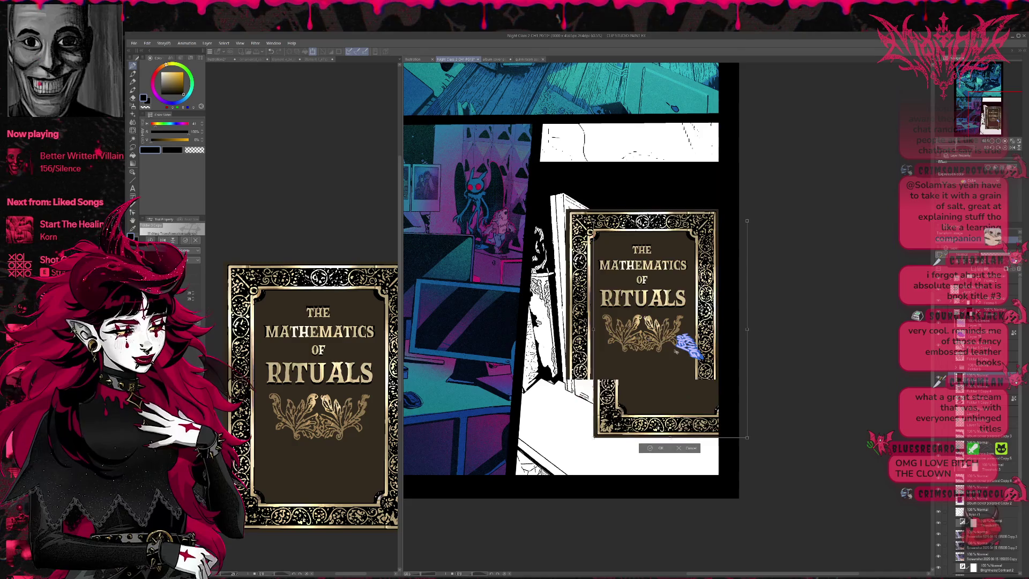
key("Right")
key("Right")
key("Right")
key("Down")
key("Down")
key("Down")
key("Left")
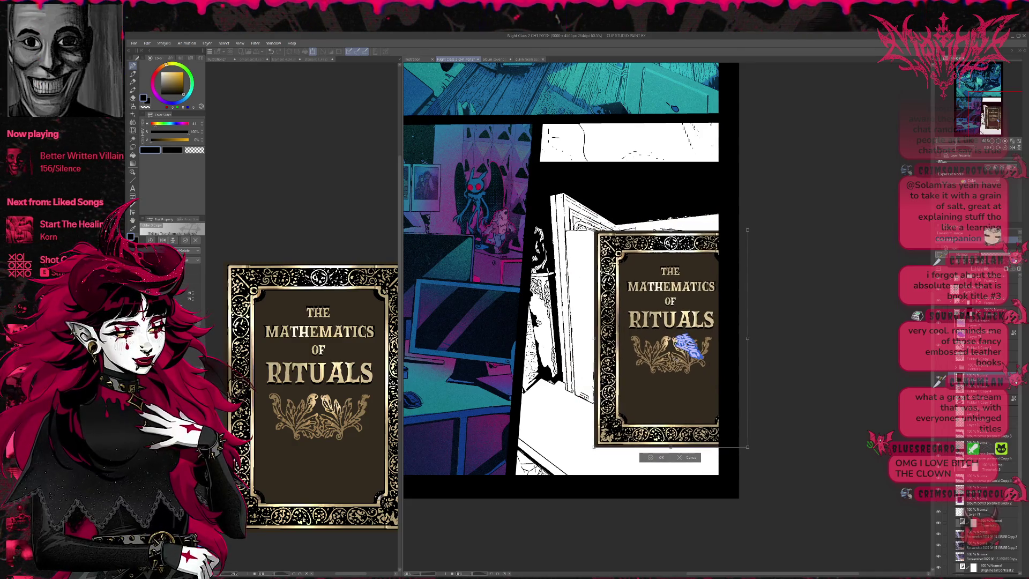
key("Up")
key("Up")
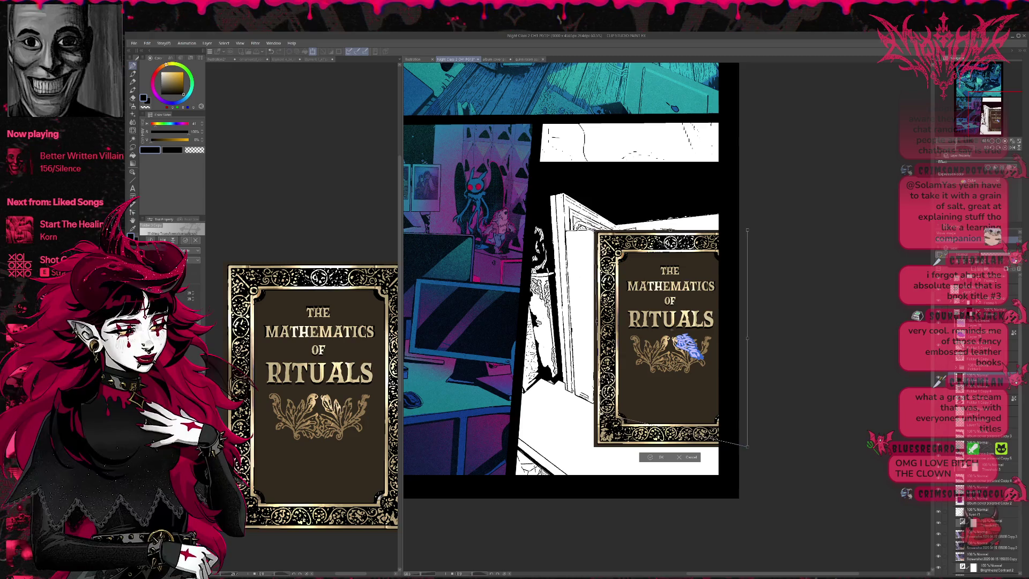
Step: Warp the cover's corners into an upright book shape on the shelf and confirm
left_click_drag(594, 447, 595, 410)
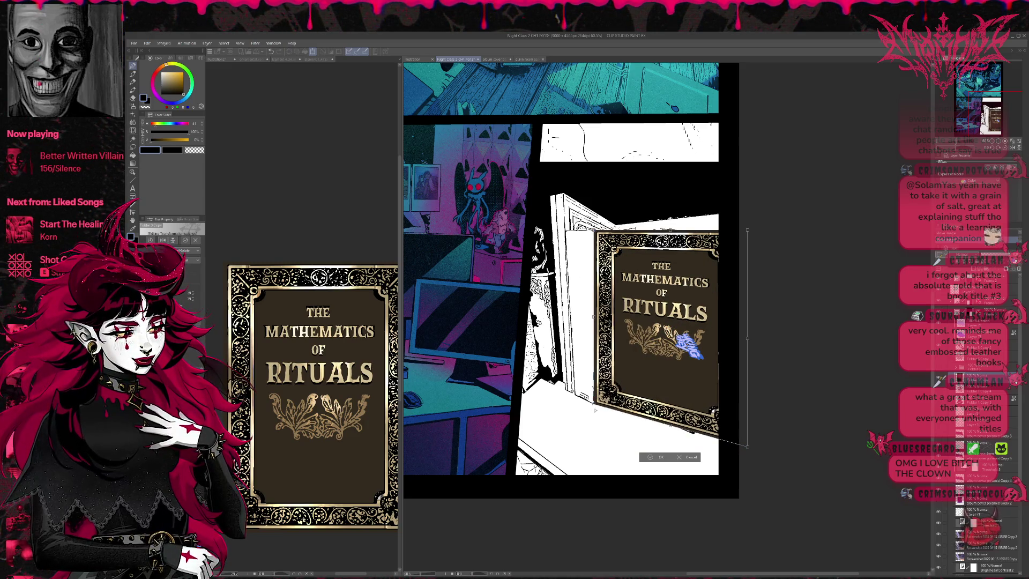
mouse_move(748, 228)
left_mouse_down()
mouse_move(618, 256)
mouse_move(638, 335)
left_mouse_up()
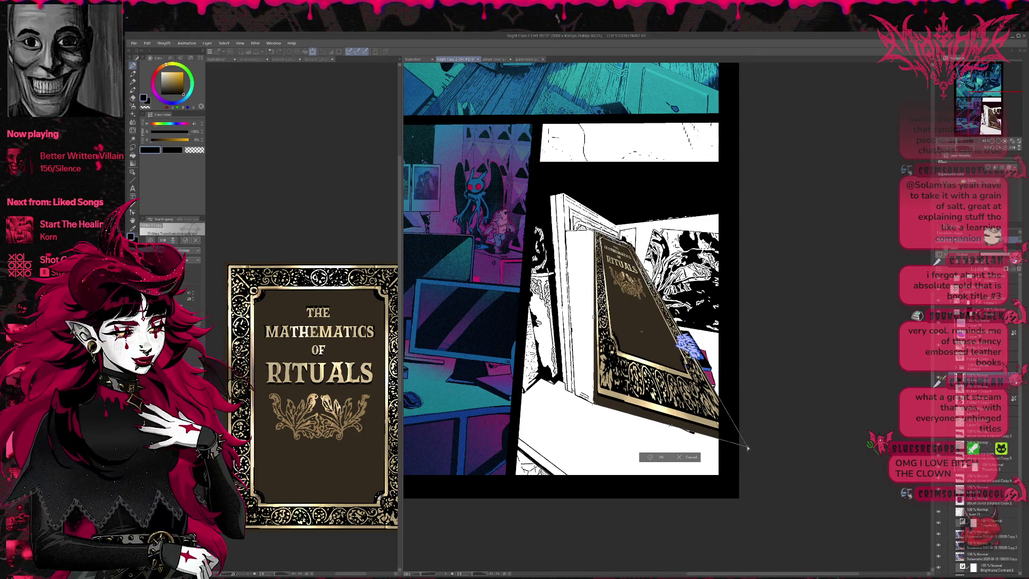
mouse_move(749, 447)
left_mouse_down()
mouse_move(633, 396)
mouse_move(607, 396)
left_mouse_up()
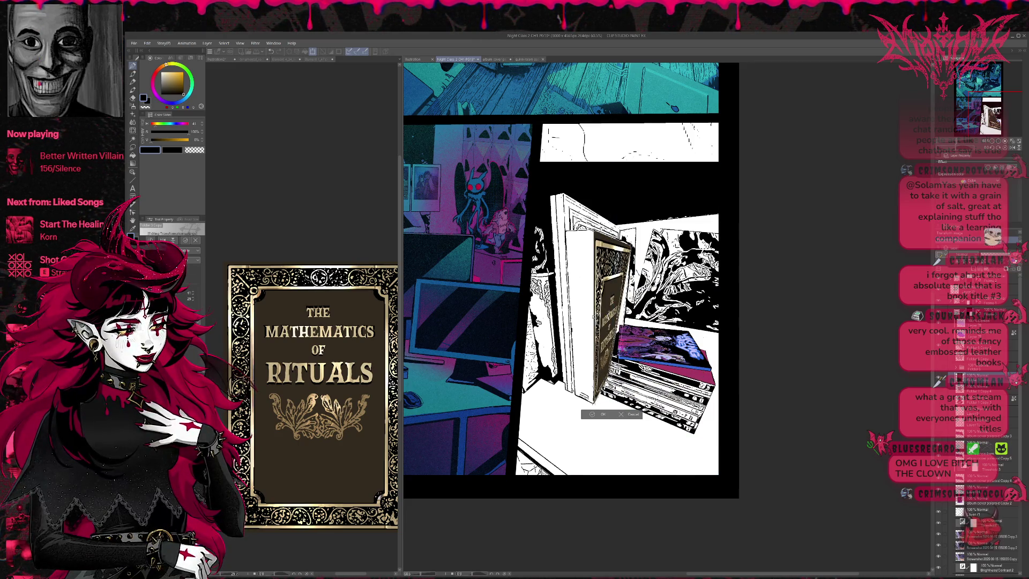
left_click_drag(603, 395, 621, 377)
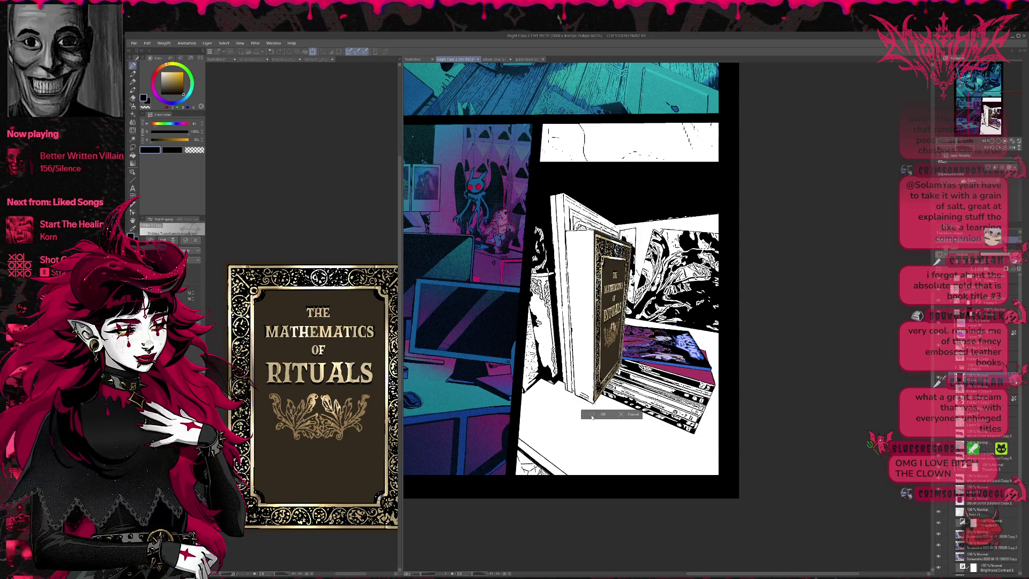
left_click(593, 416)
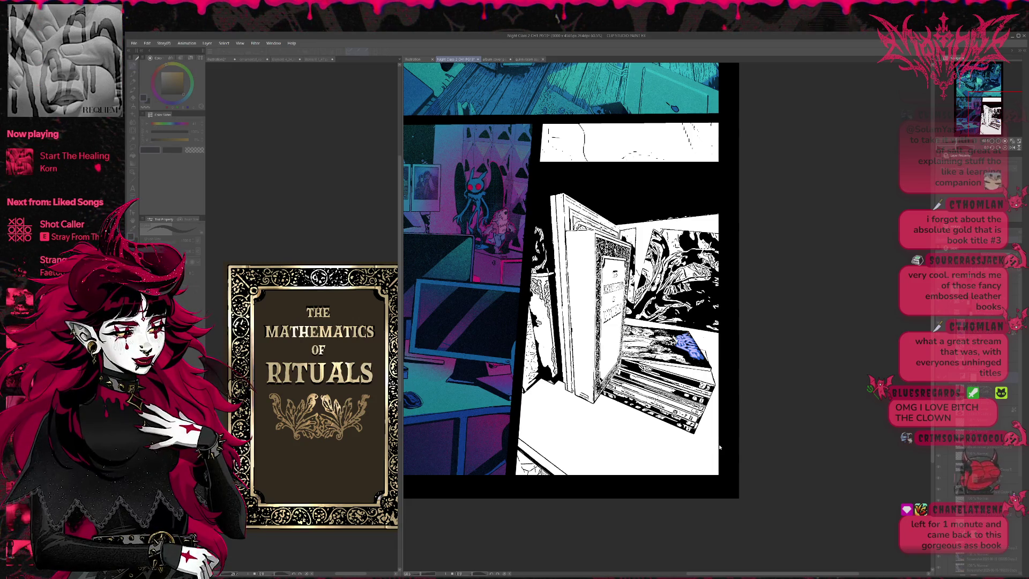
Step: Undo and redo the cover art to compare the shelf with and without it
key("ctrl+z")
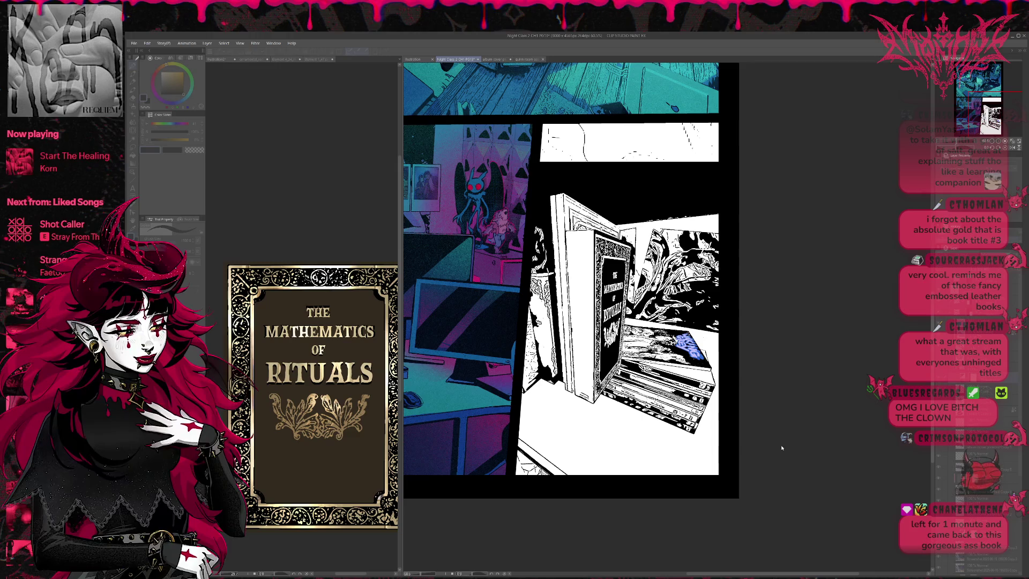
key("ctrl+z")
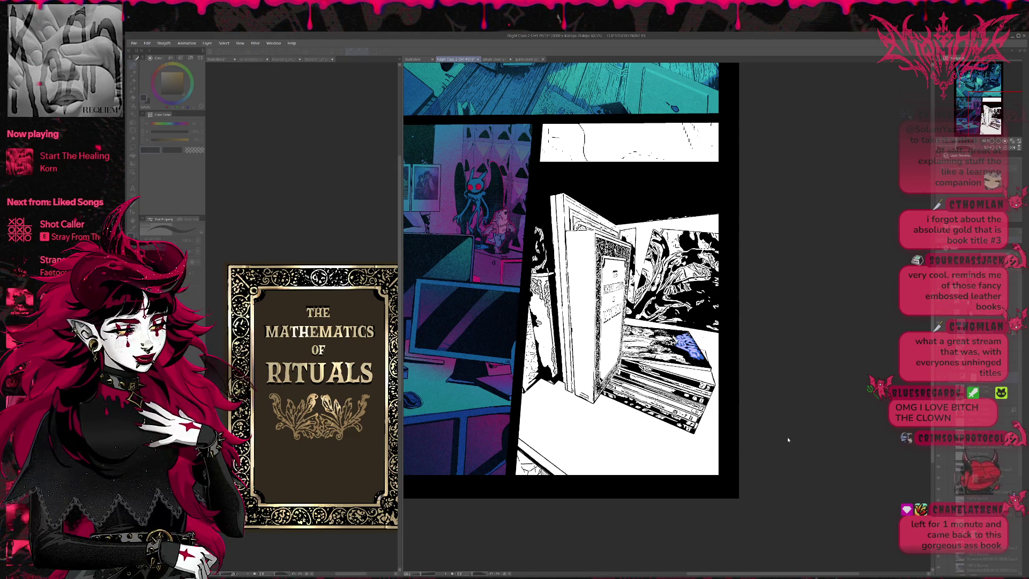
key("ctrl+y")
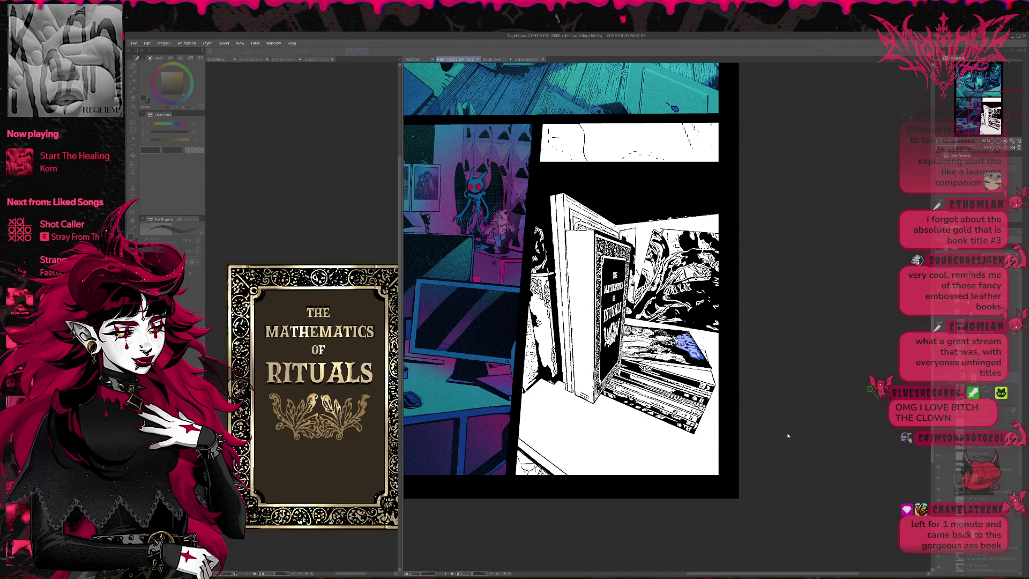
key("Tab")
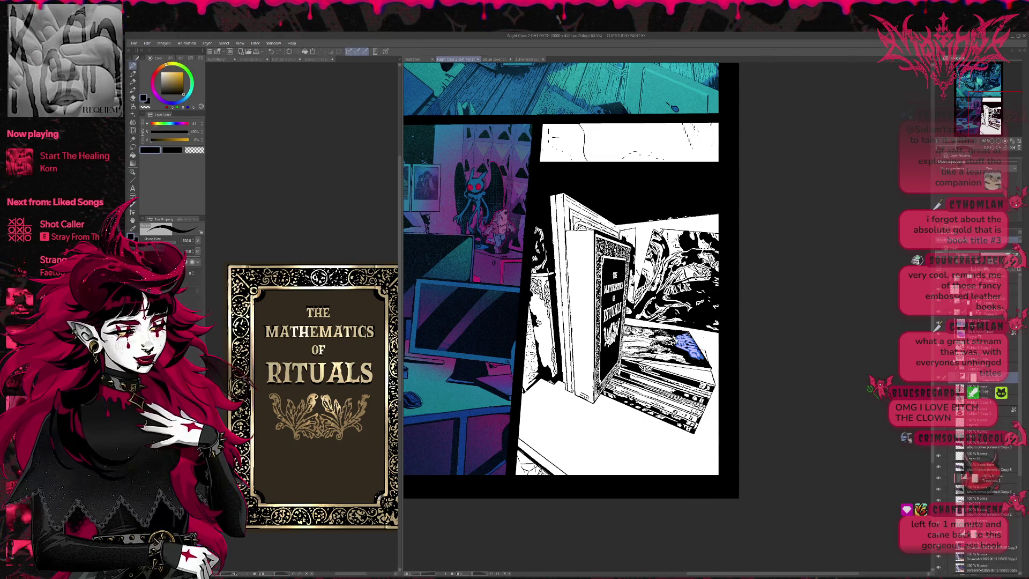
Step: Duplicate the layer below, show the gold-toned coloured cover, and switch to the cover file
left_click(965, 389)
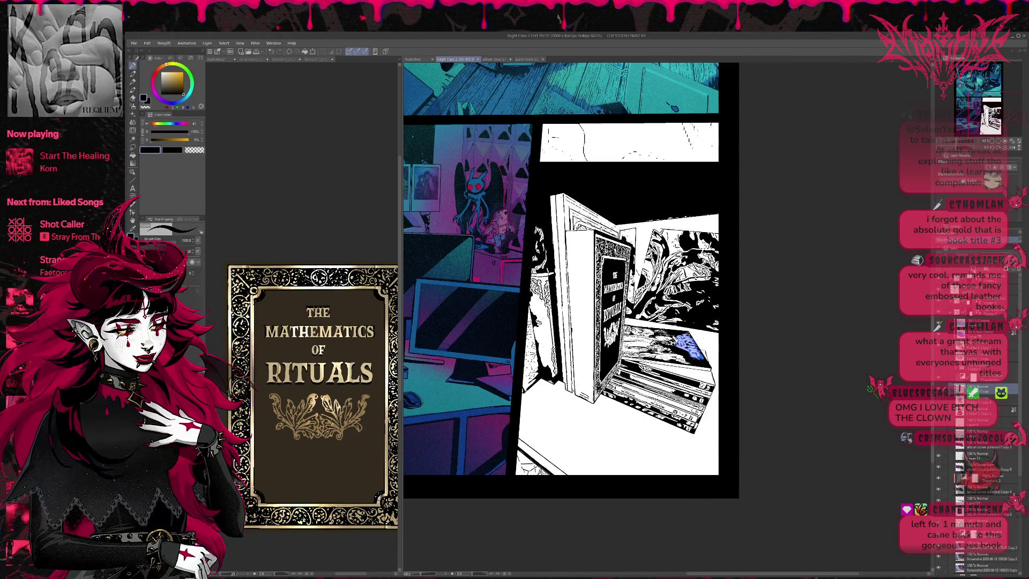
key("ctrl+j")
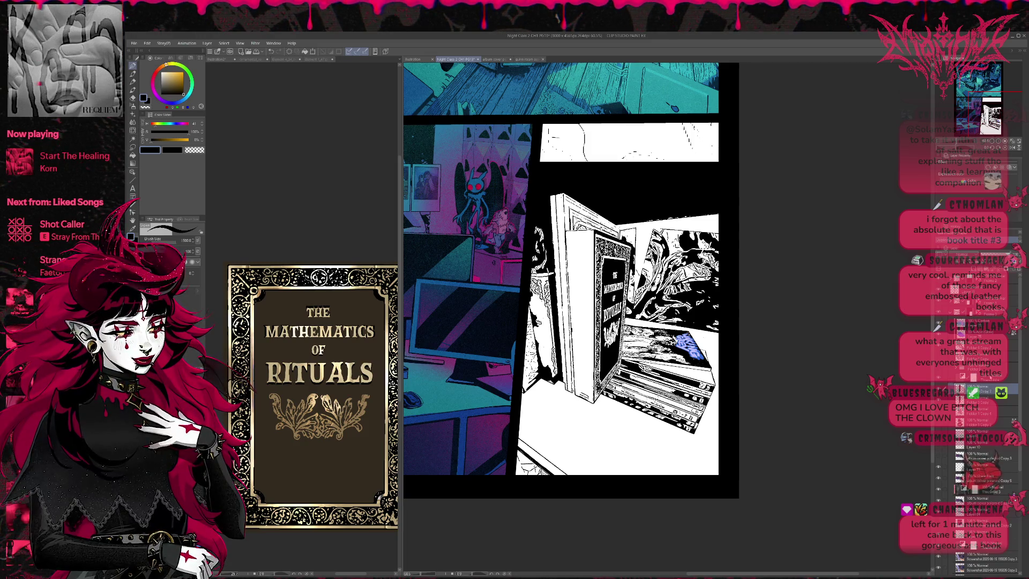
left_click(974, 392)
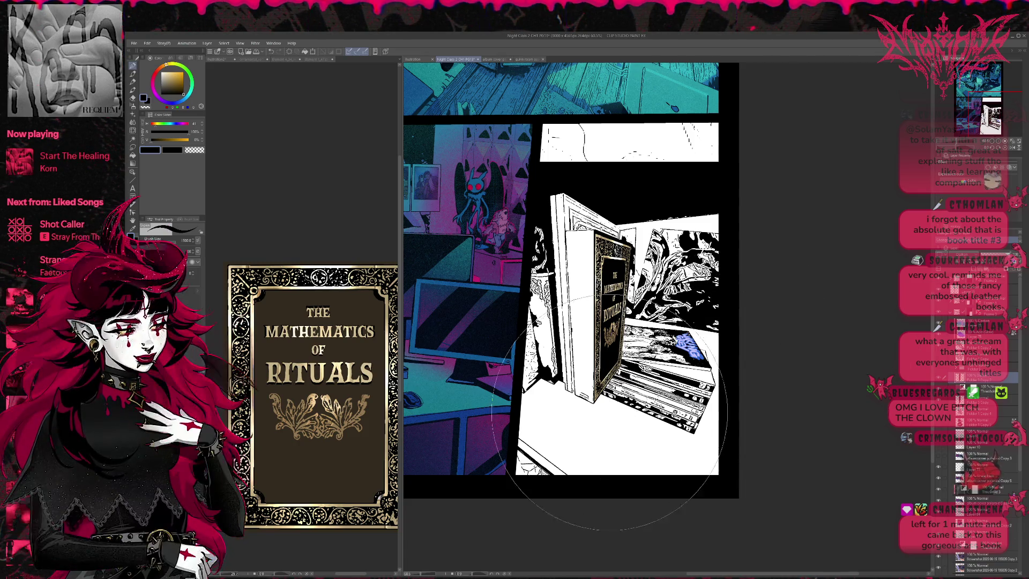
left_click(313, 402)
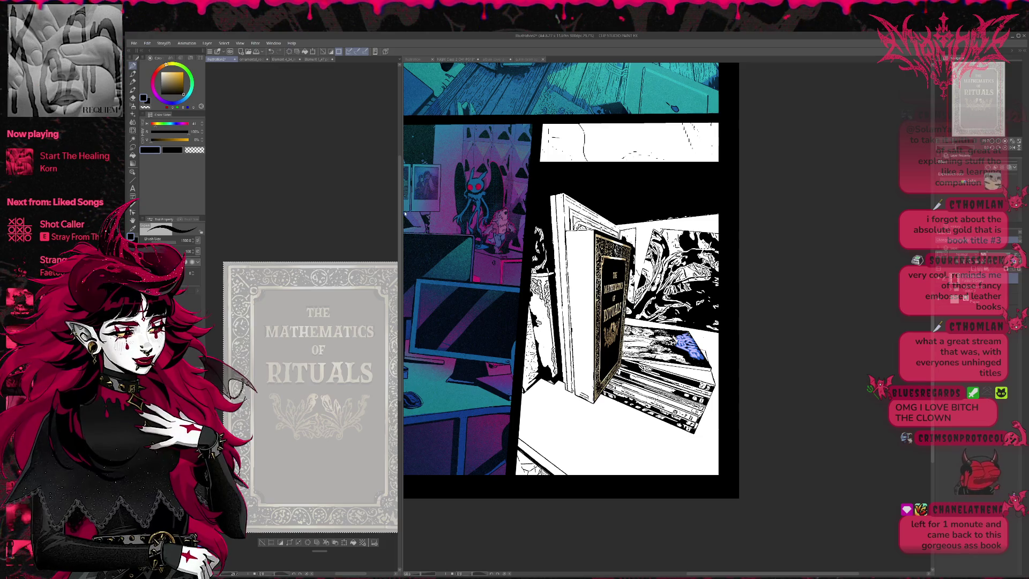
Step: Widen and rotate the cover view sideways, then place a new text box on the cover
left_click_drag(400, 322, 555, 322)
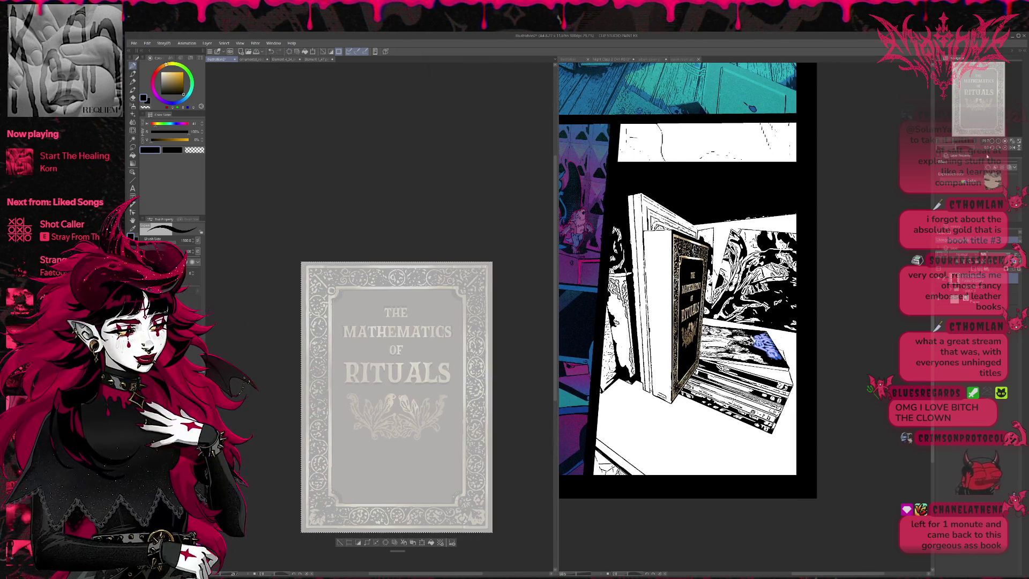
mouse_move(482, 282)
left_mouse_down()
mouse_move(419, 218)
mouse_move(463, 278)
mouse_move(365, 288)
left_mouse_up()
scroll(378, 286, "up", 1)
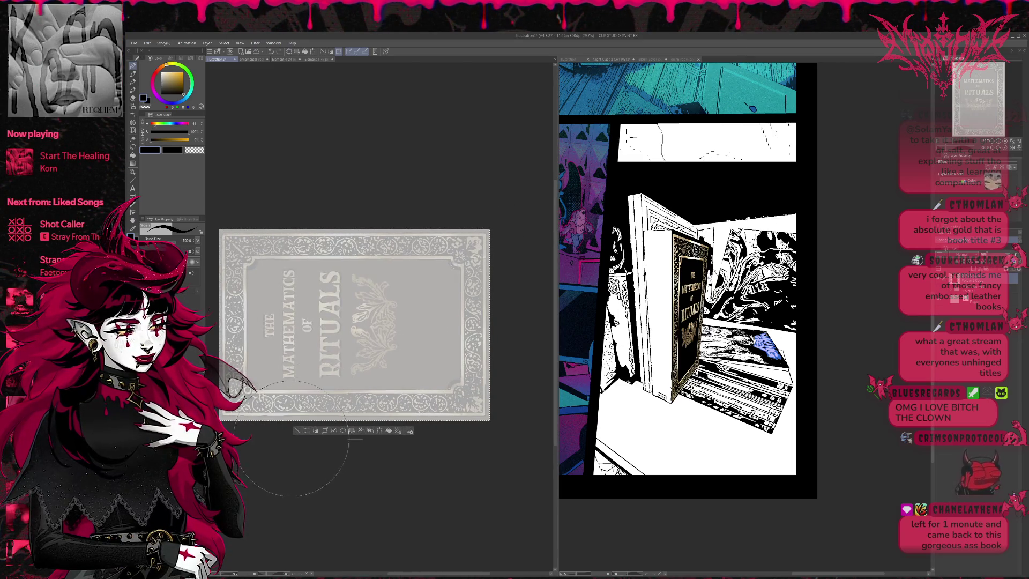
key("t")
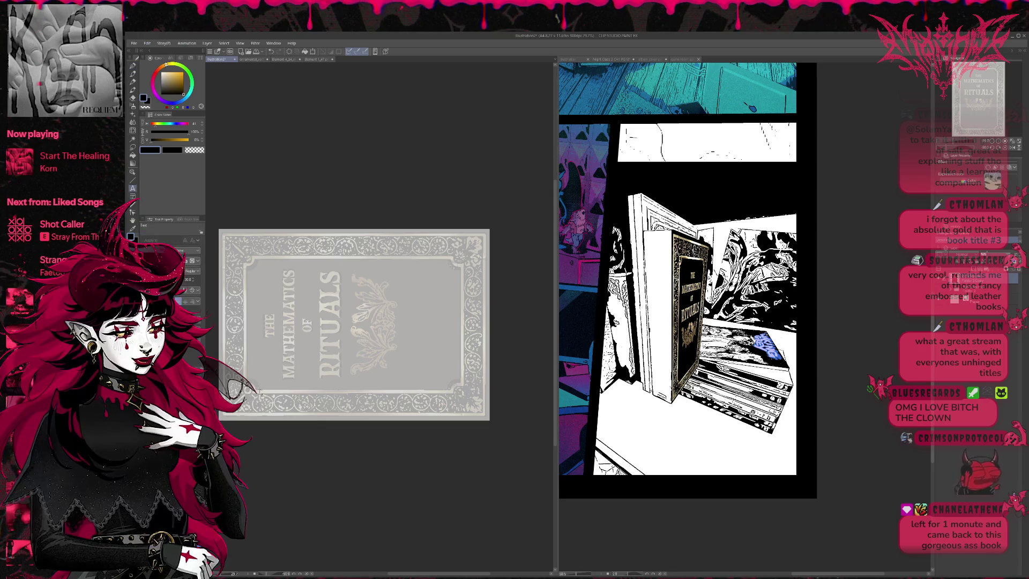
left_click(246, 406)
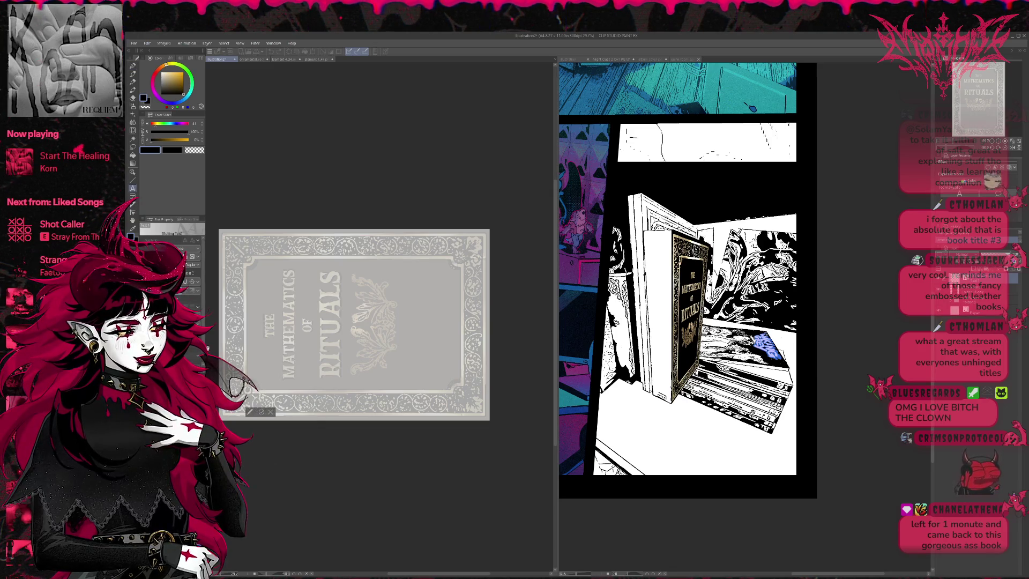
type("CBC")
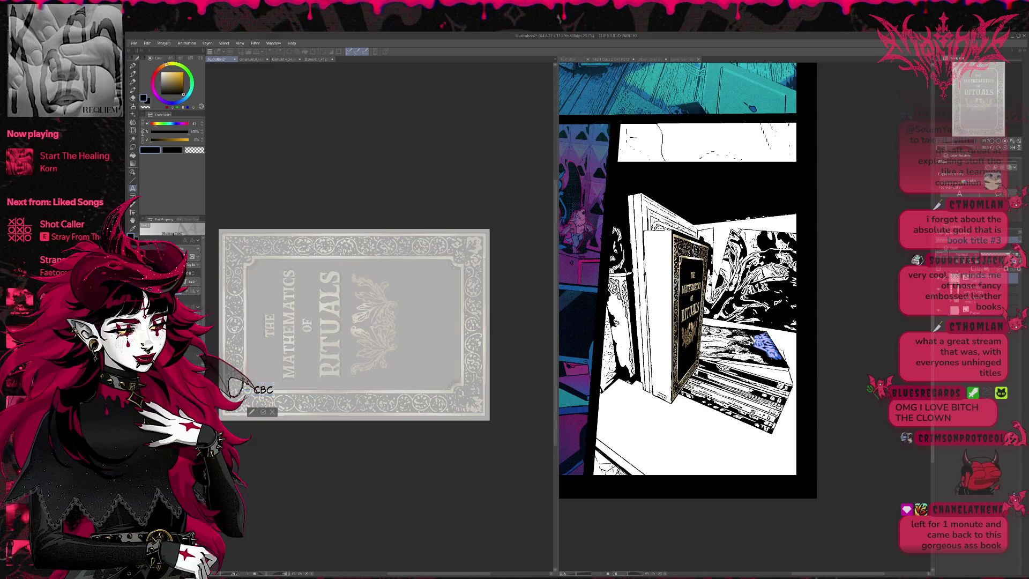
type("B")
type("C")
Step: Delete the stray test letters so the title reads 'The Mathematics of Rituals'
key("BackSpace")
key("BackSpace")
key("BackSpace")
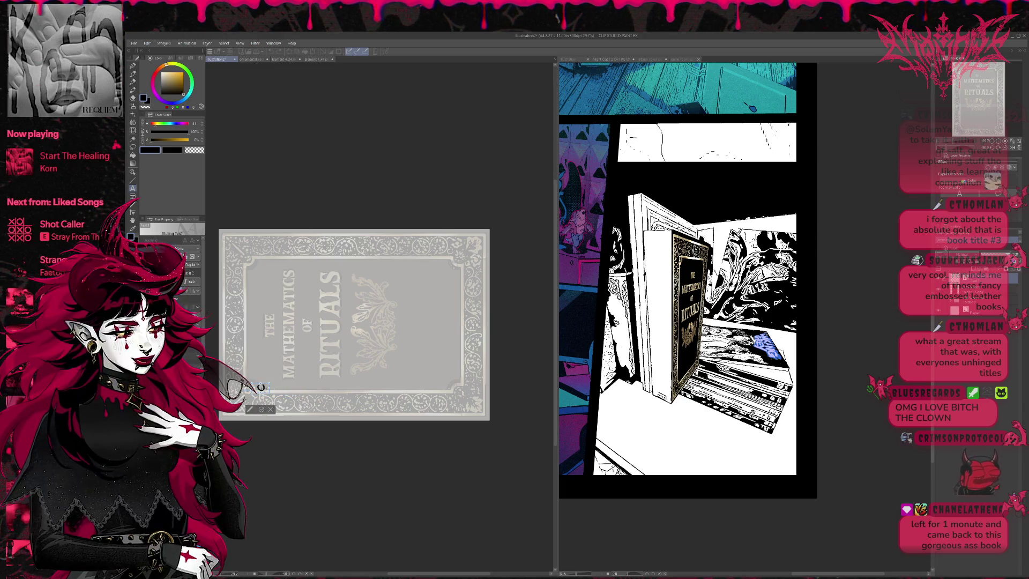
key("BackSpace")
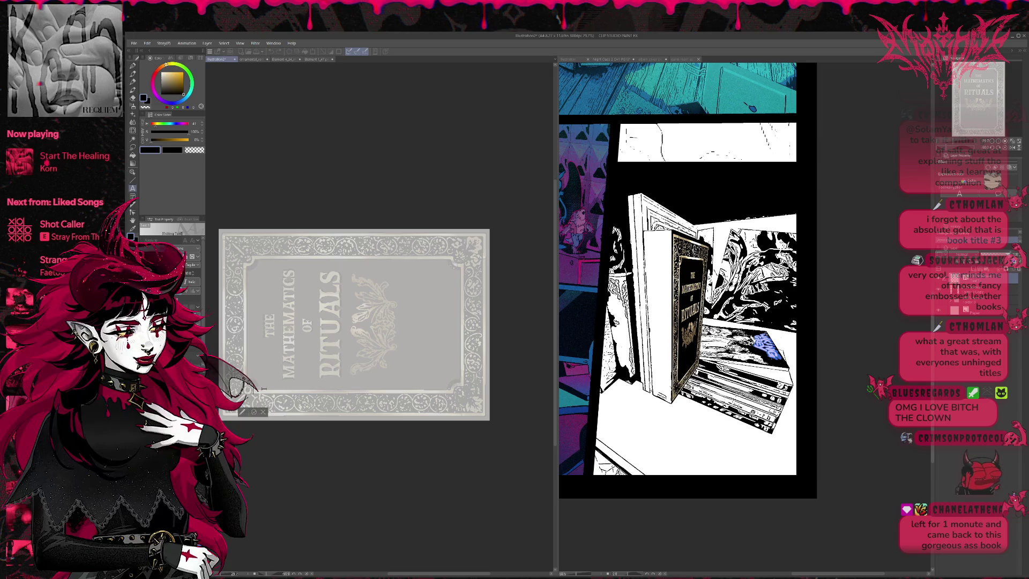
type("THE MATHEMA")
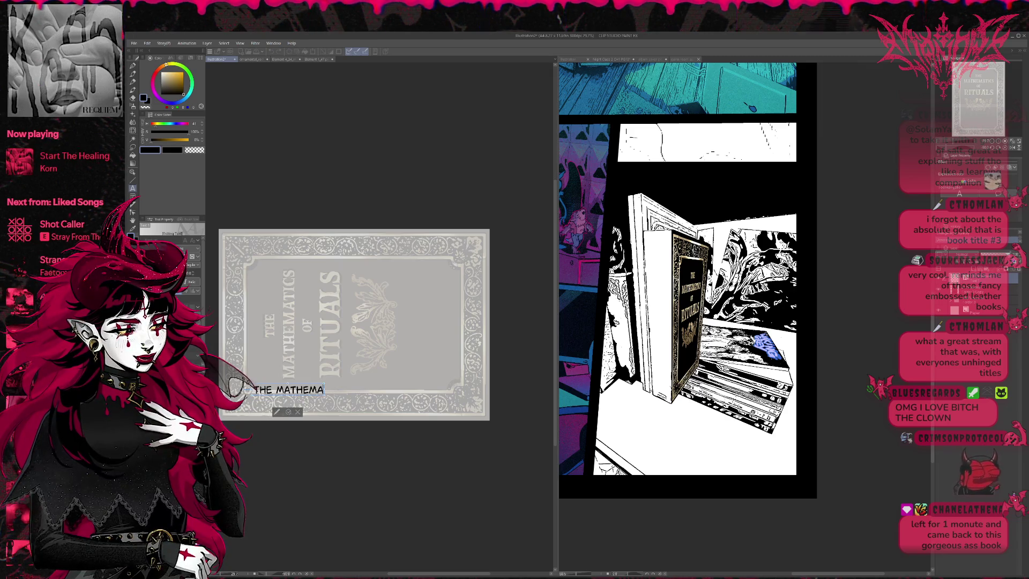
type("TICS OF R")
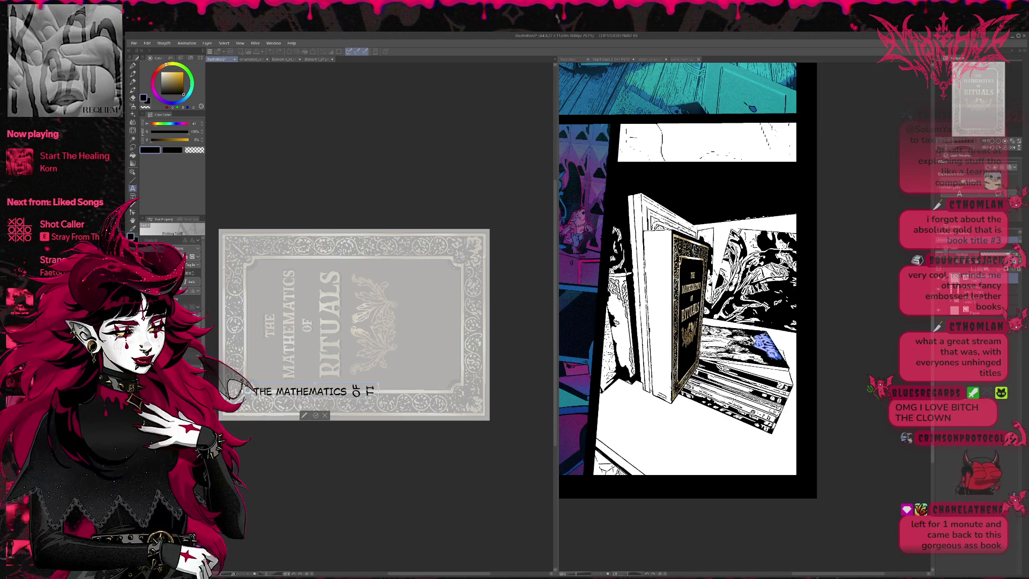
key("BackSpace")
key("BackSpace")
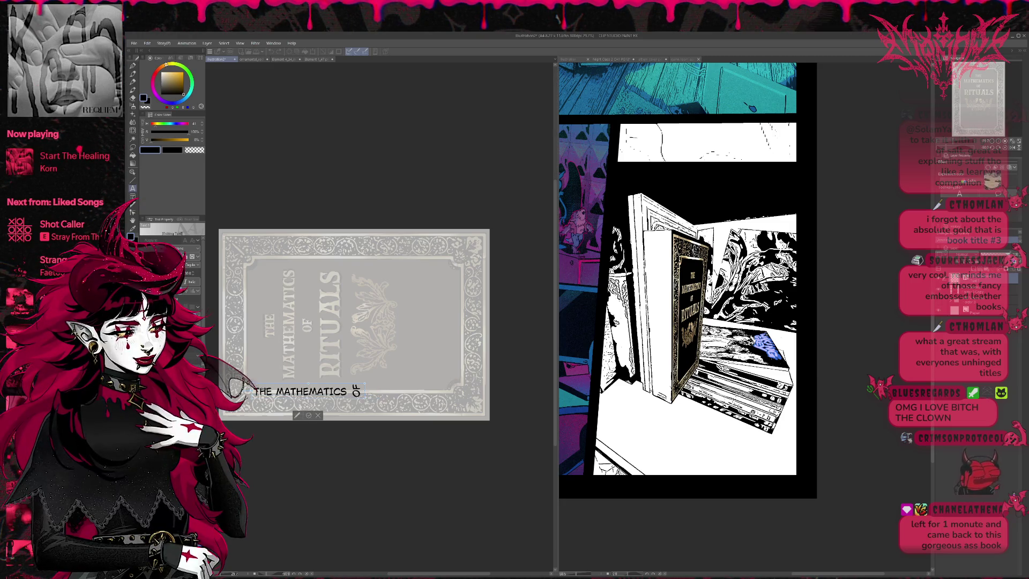
type(" RITU")
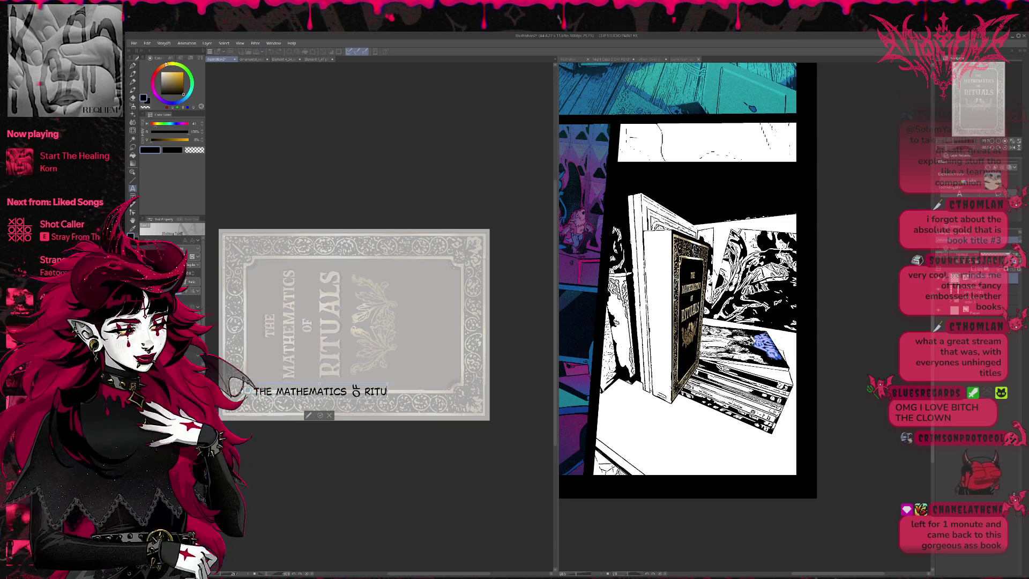
type("ALS")
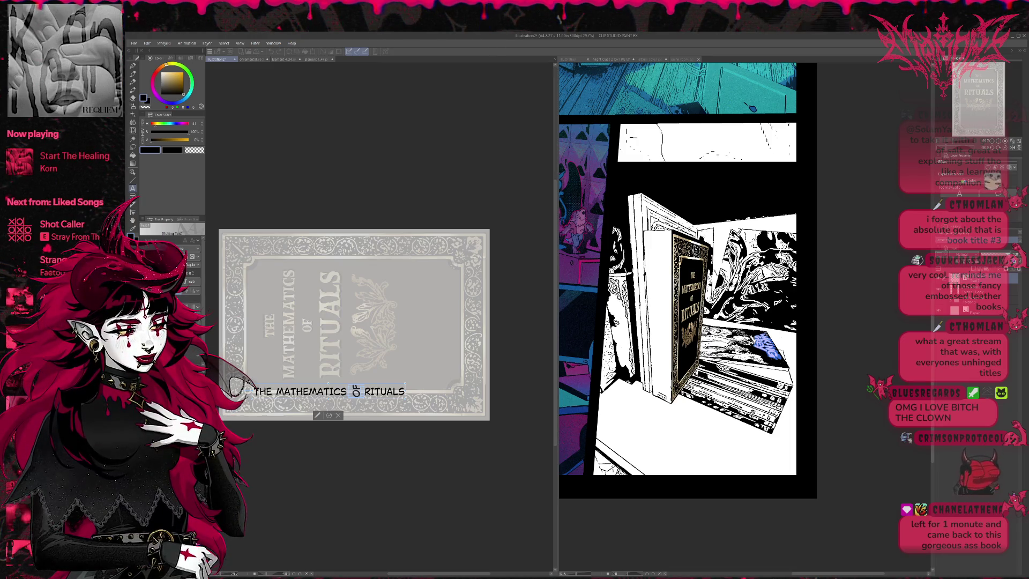
key("ctrl+z")
key("ctrl+y")
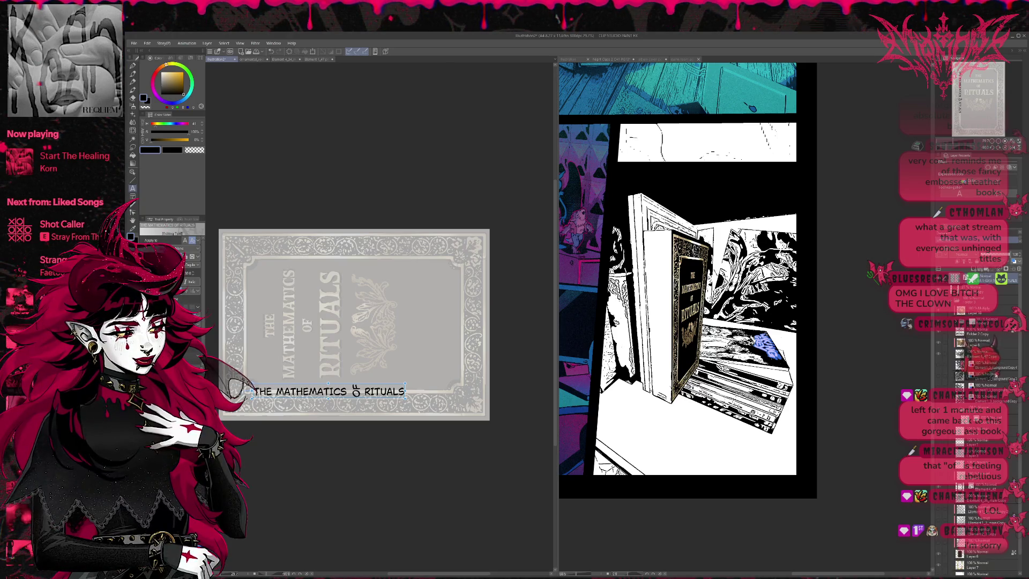
Step: Enter and leave title editing a few times, checking against the full-colour gold cover
left_click(958, 363)
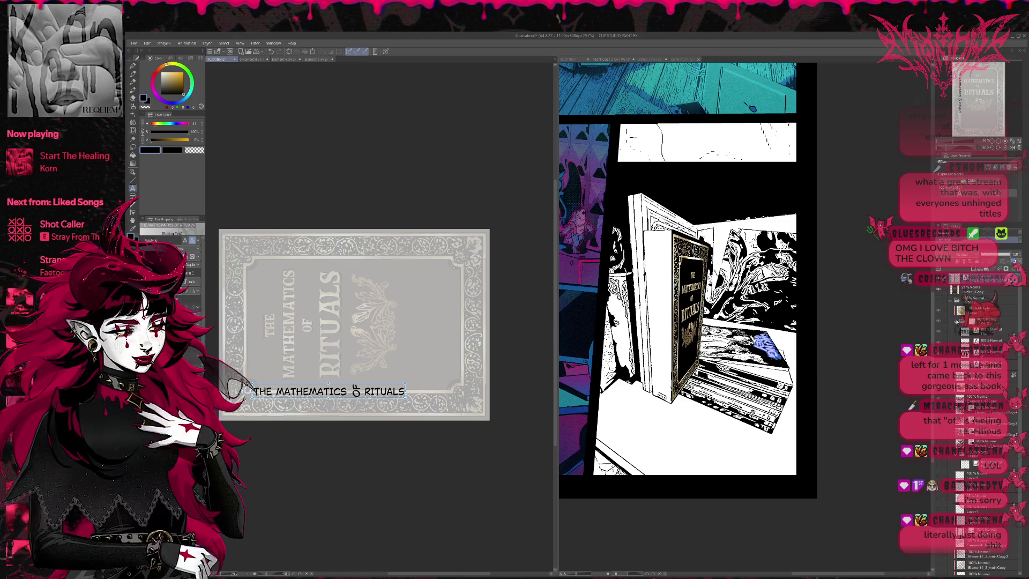
key("Escape")
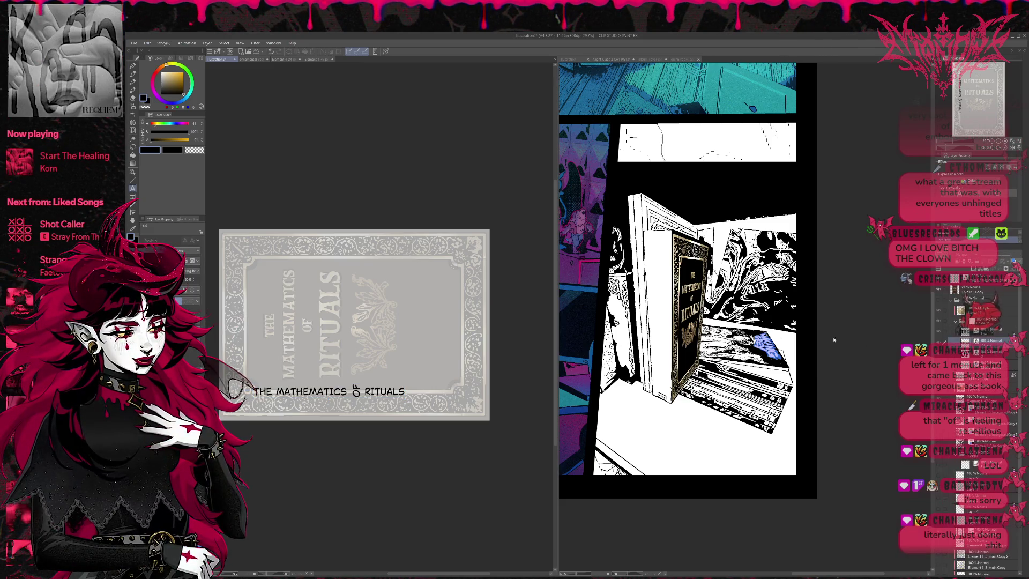
left_click(331, 352)
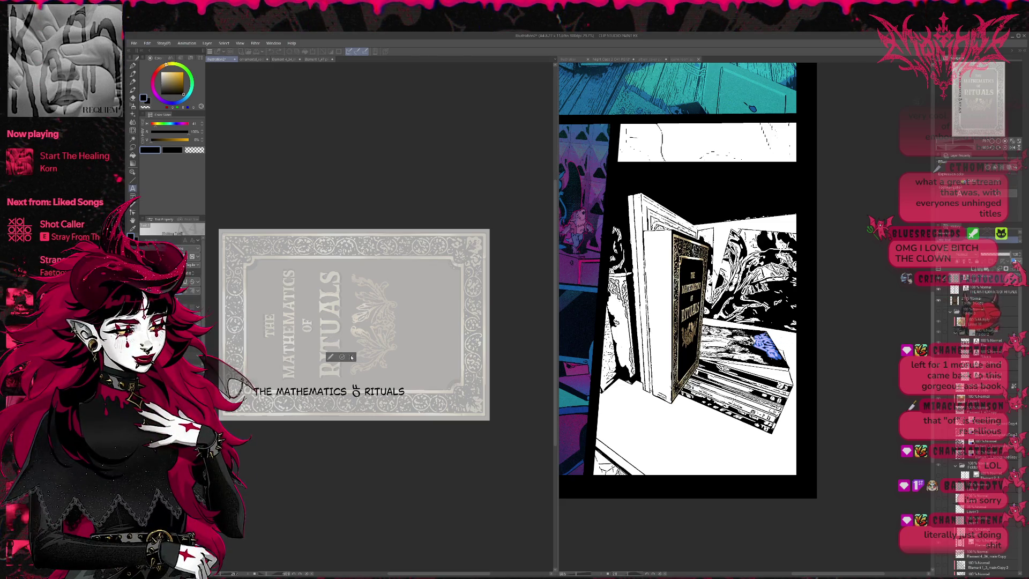
key("Escape")
left_click(290, 331)
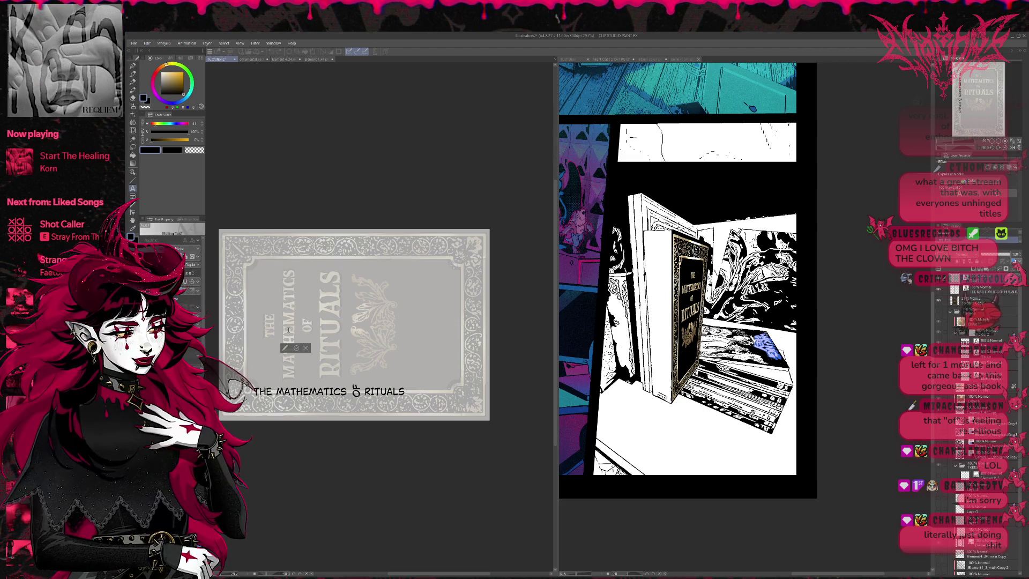
key("Escape")
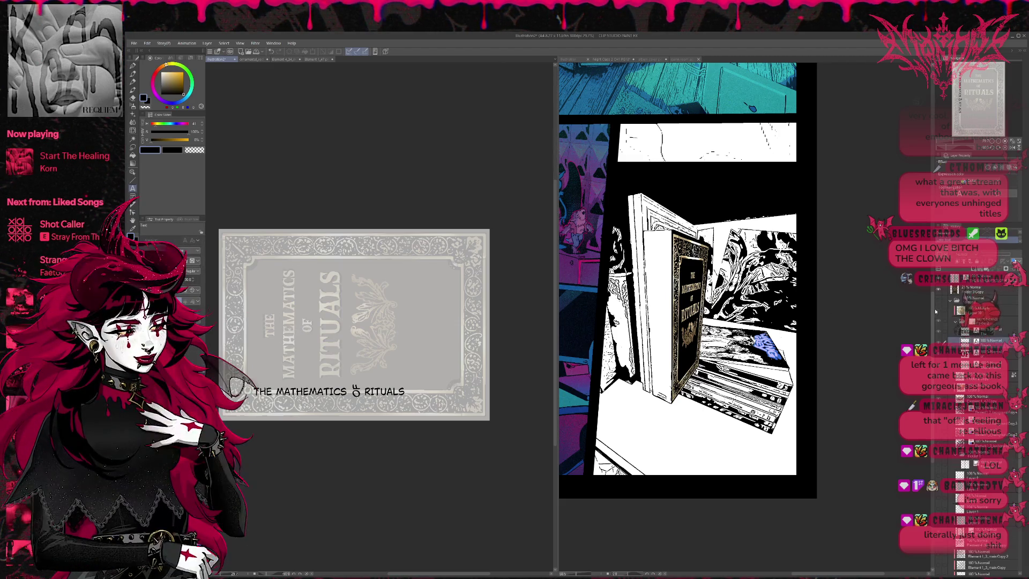
left_click(308, 324)
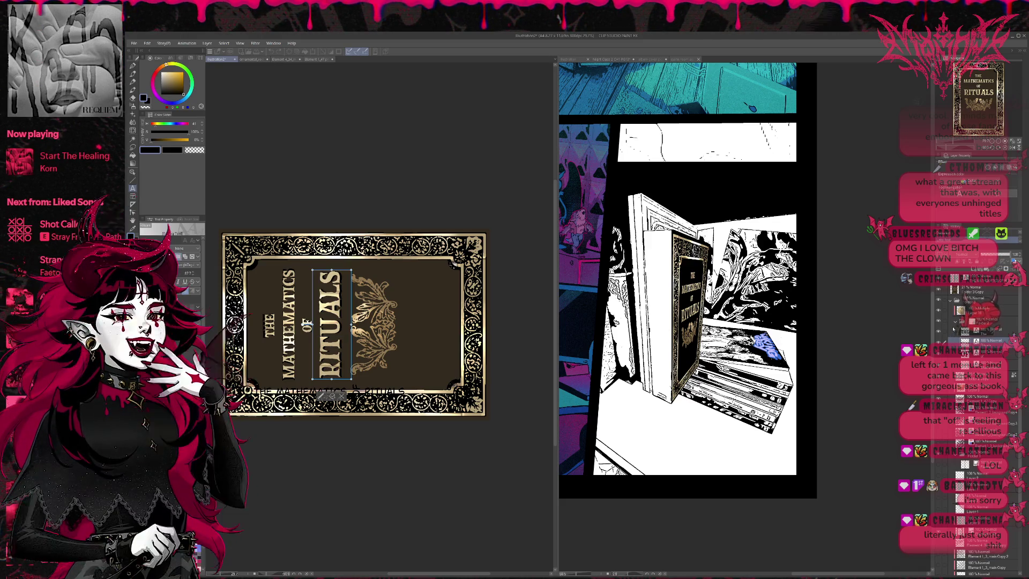
key("Escape")
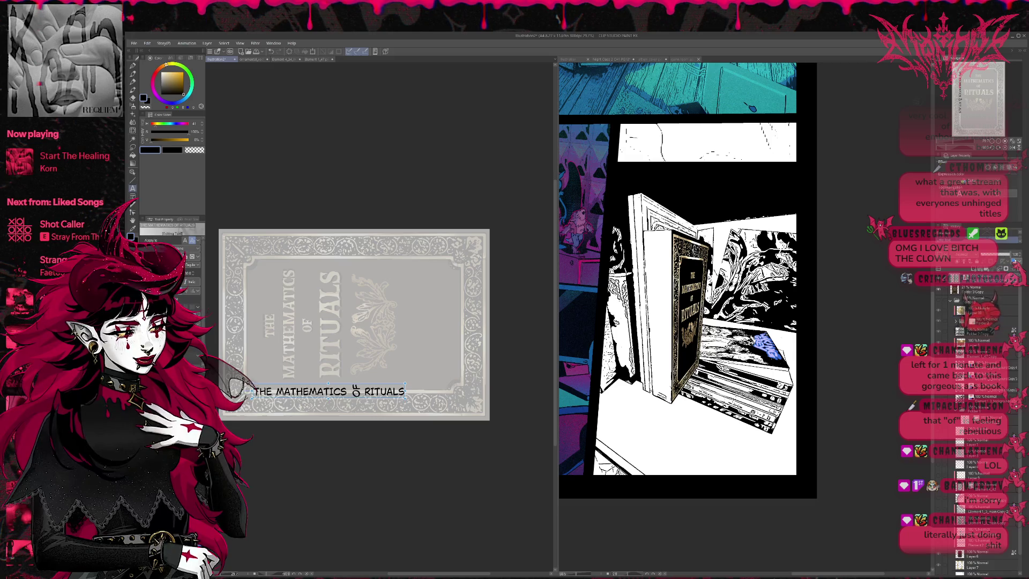
Step: Set the title in a heavier, wider serif font and start rotating it to the cover's top
left_click(243, 391)
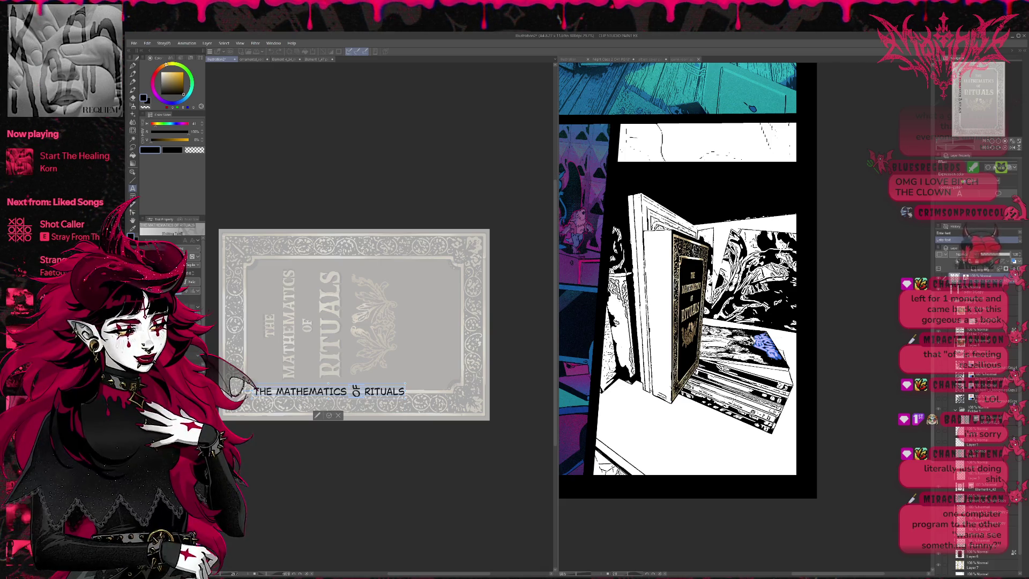
key("Down")
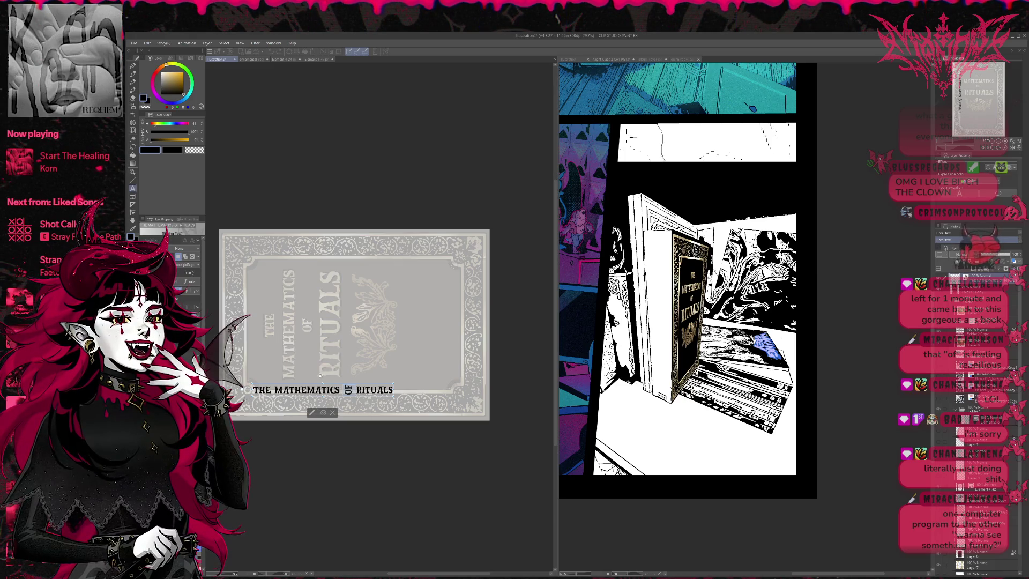
key("Down")
key("Down")
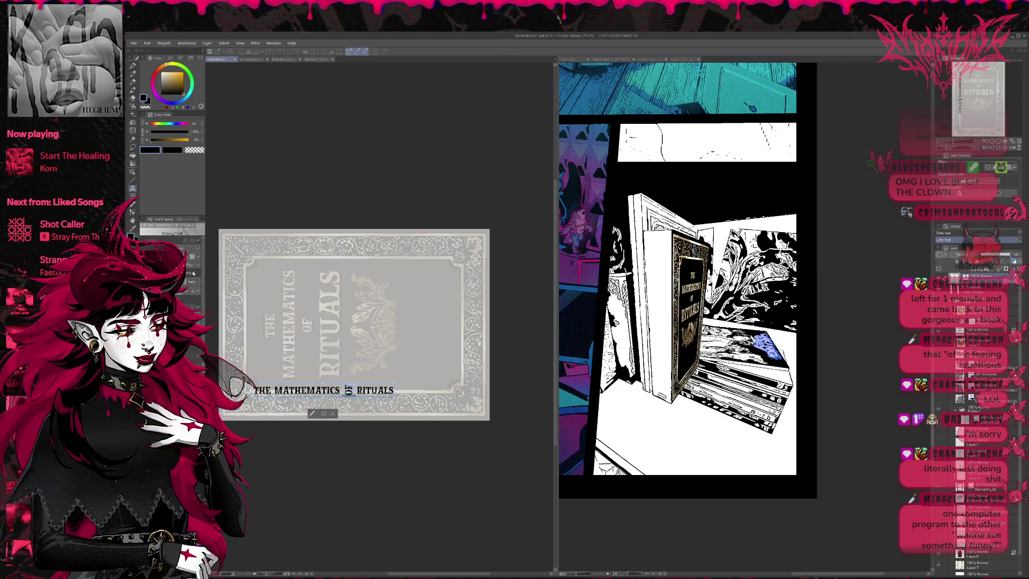
key("Down")
key("Down")
key("Down")
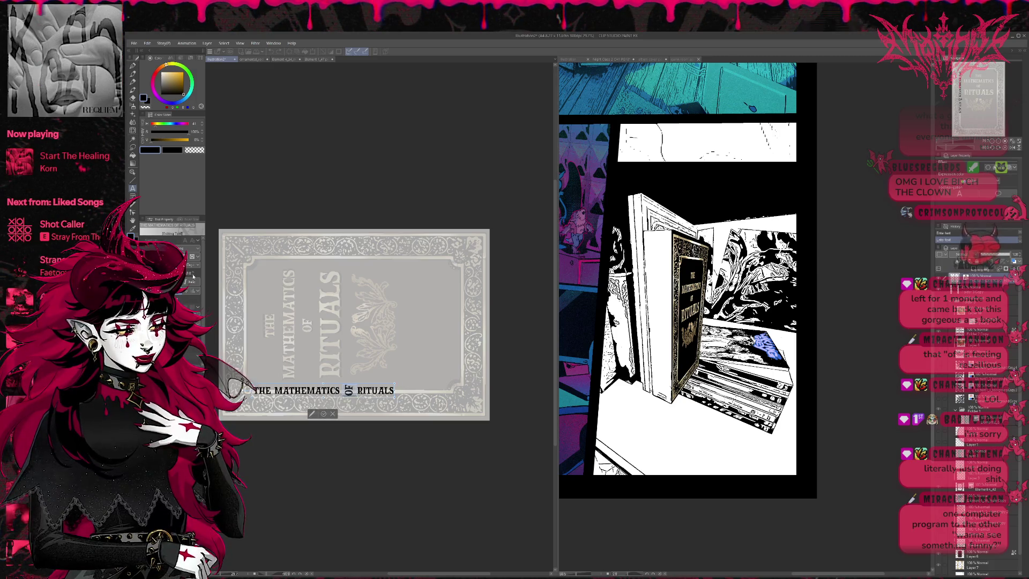
key("Down")
key("Down")
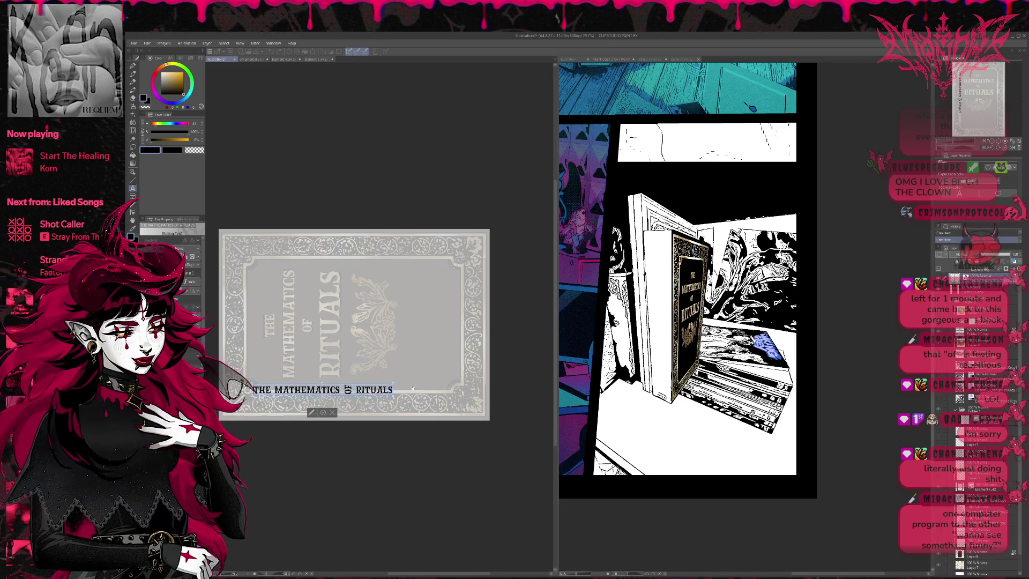
key("ctrl+t")
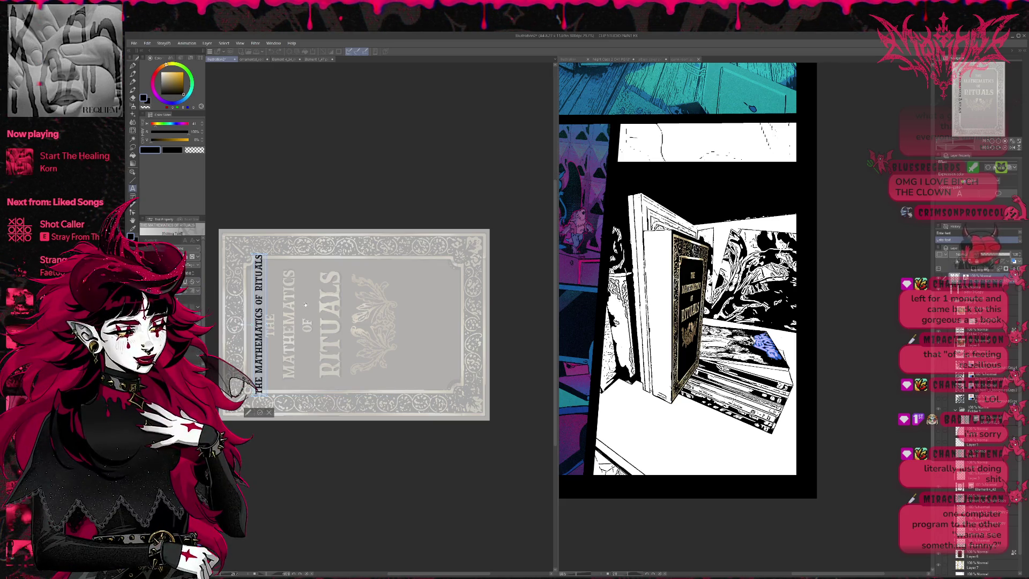
Step: Reset the canvas upright, commit the title in a serif font and move its layer down one place
key("r")
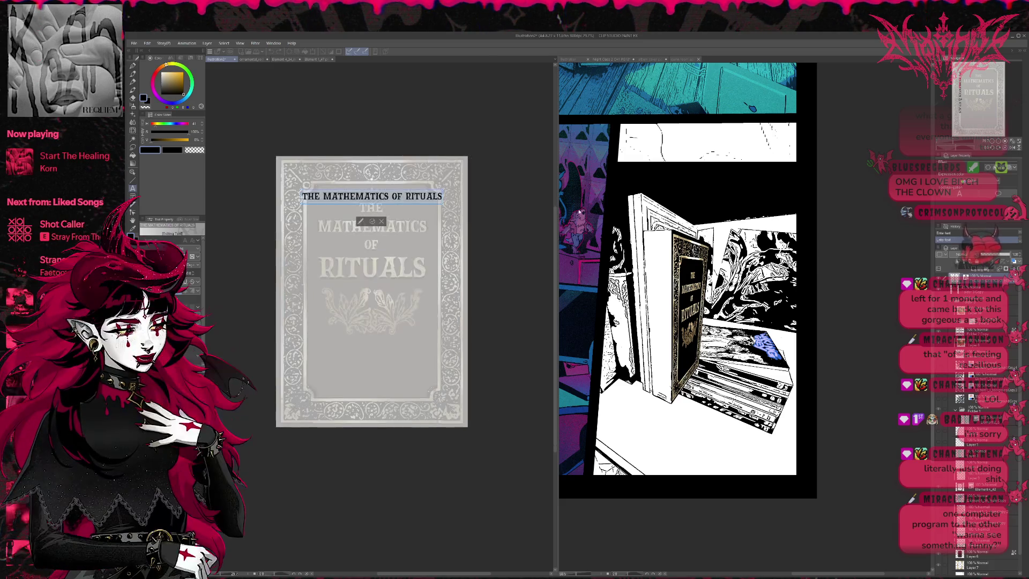
left_click_drag(360, 297, 389, 340)
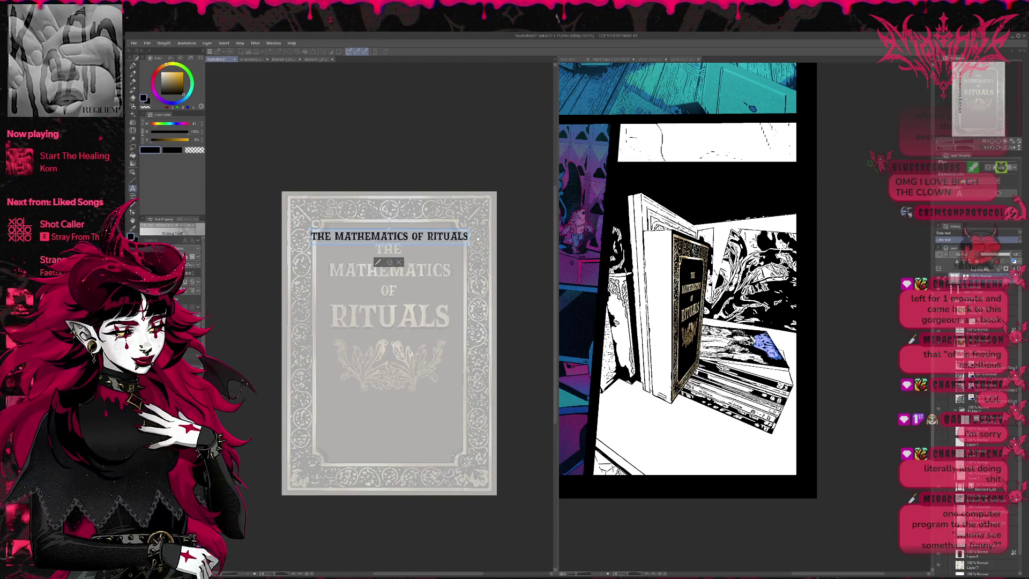
scroll(439, 237, "up", 2)
key("Down")
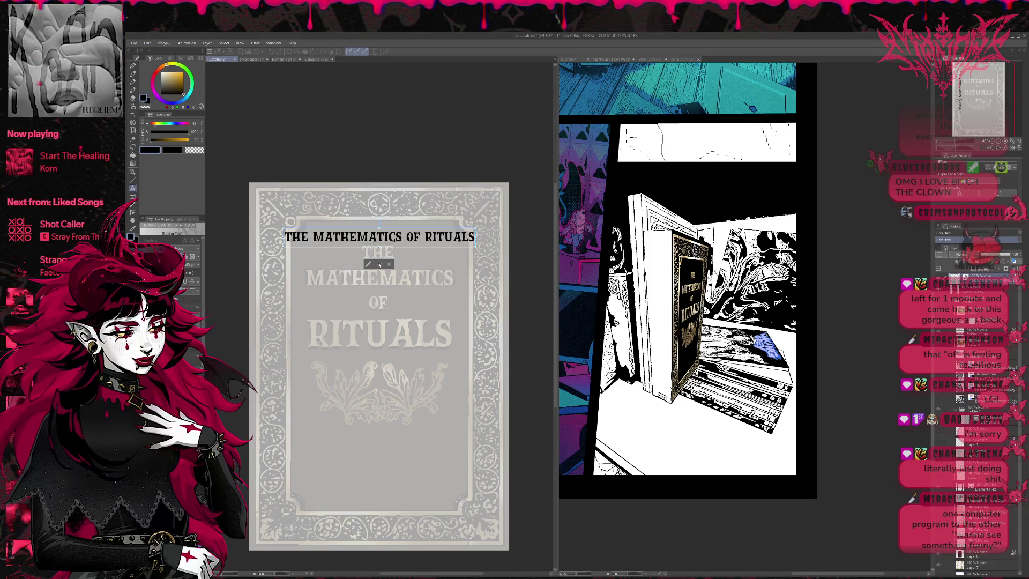
key("Escape")
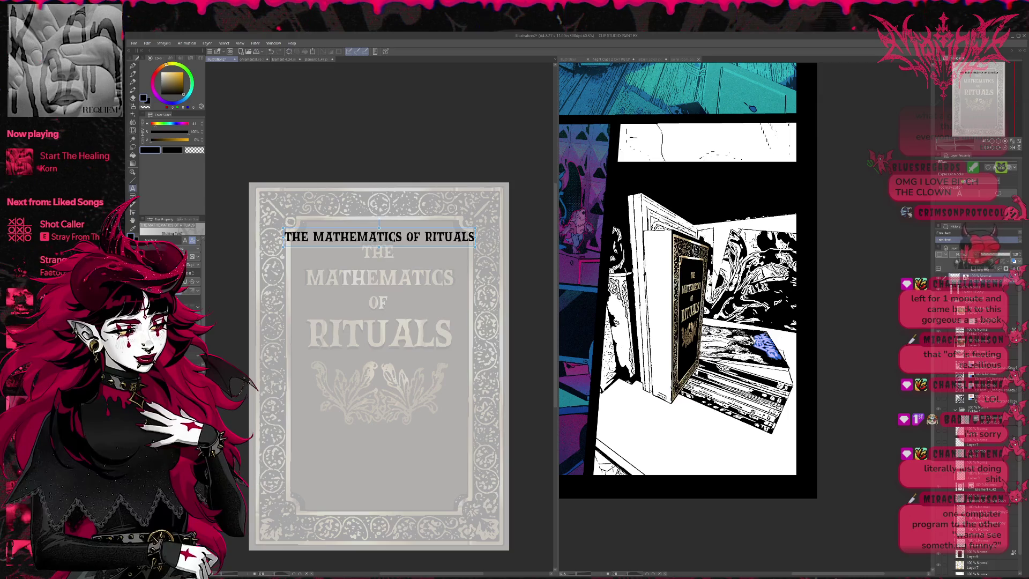
key("Escape")
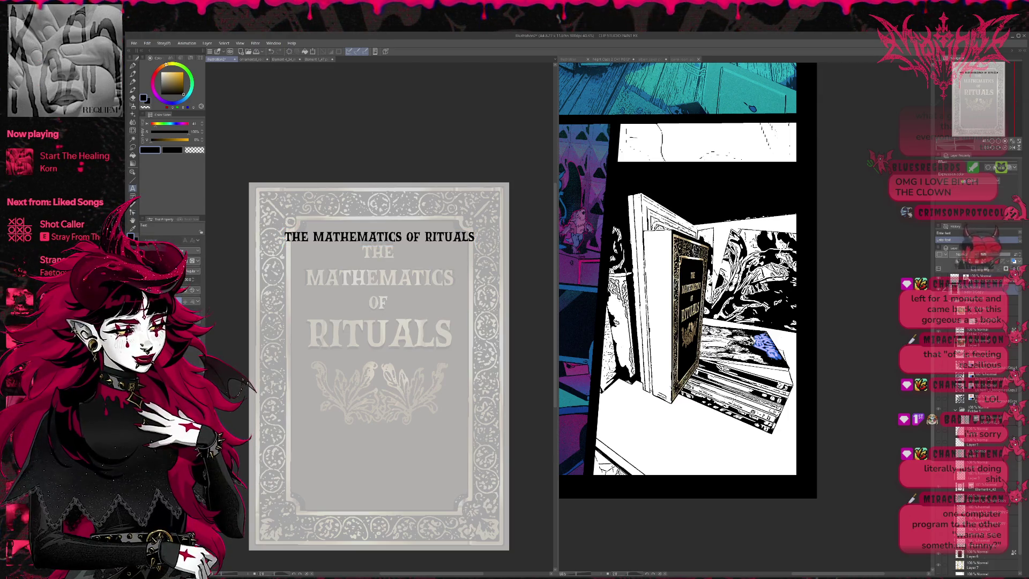
left_click_drag(985, 290, 985, 278)
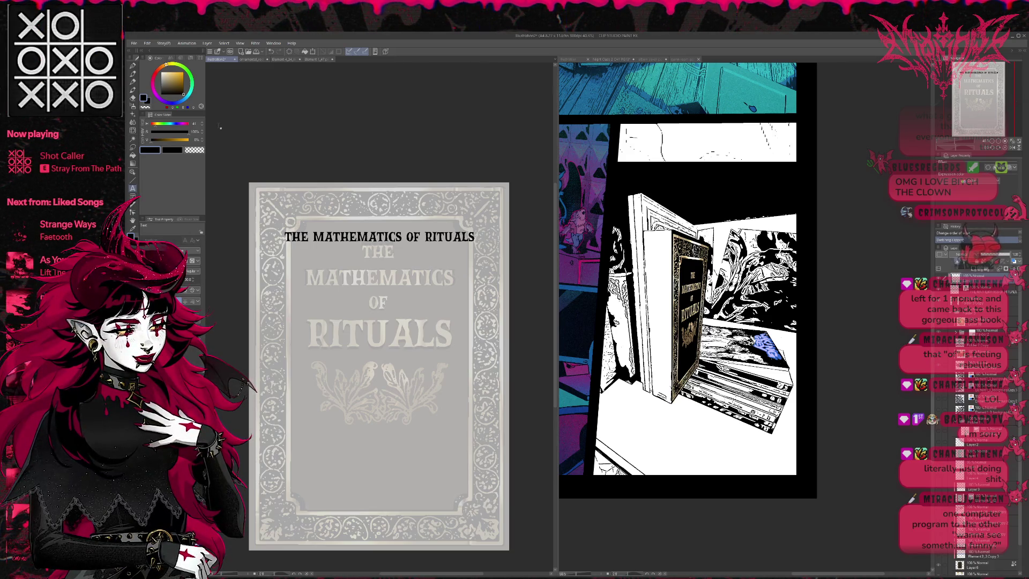
Step: Paint the title lettering gold with a large texture brush
key("e")
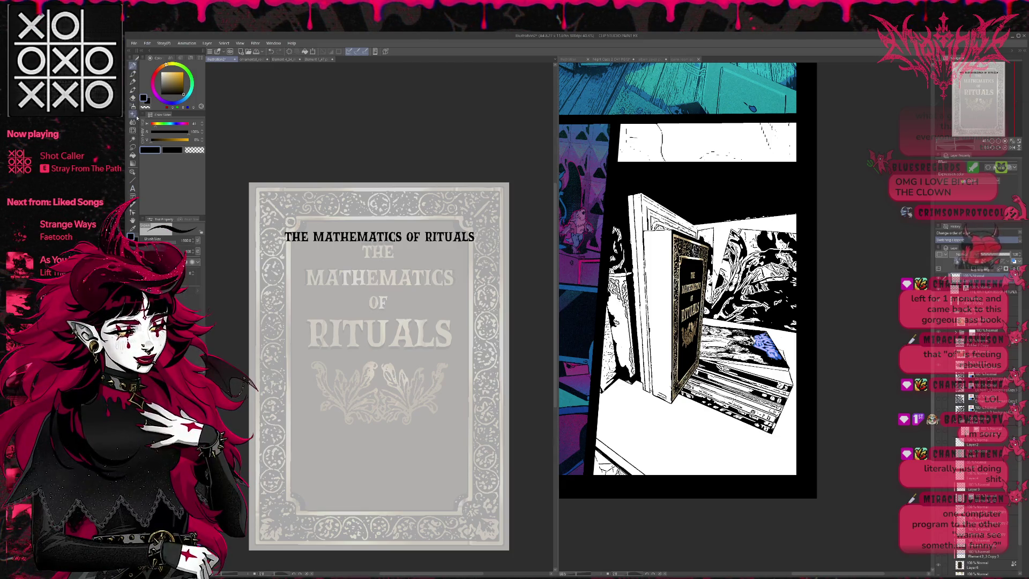
key("b")
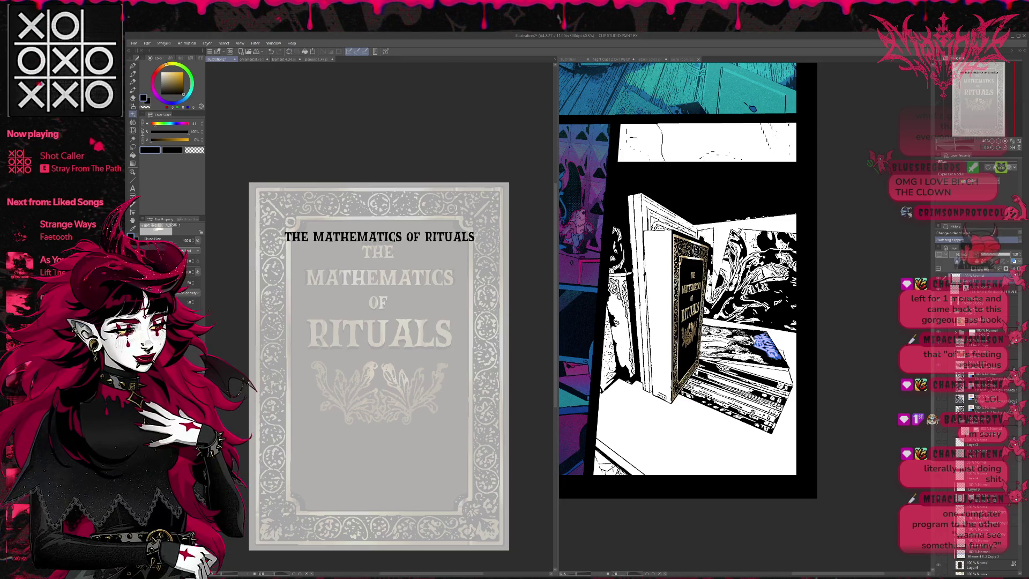
left_click_drag(289, 237, 523, 239)
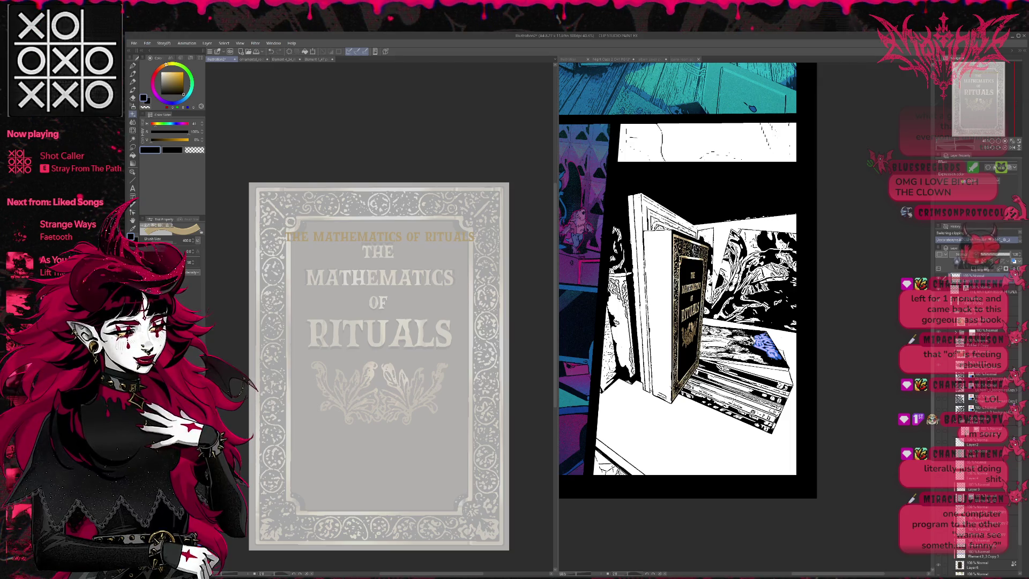
key("e")
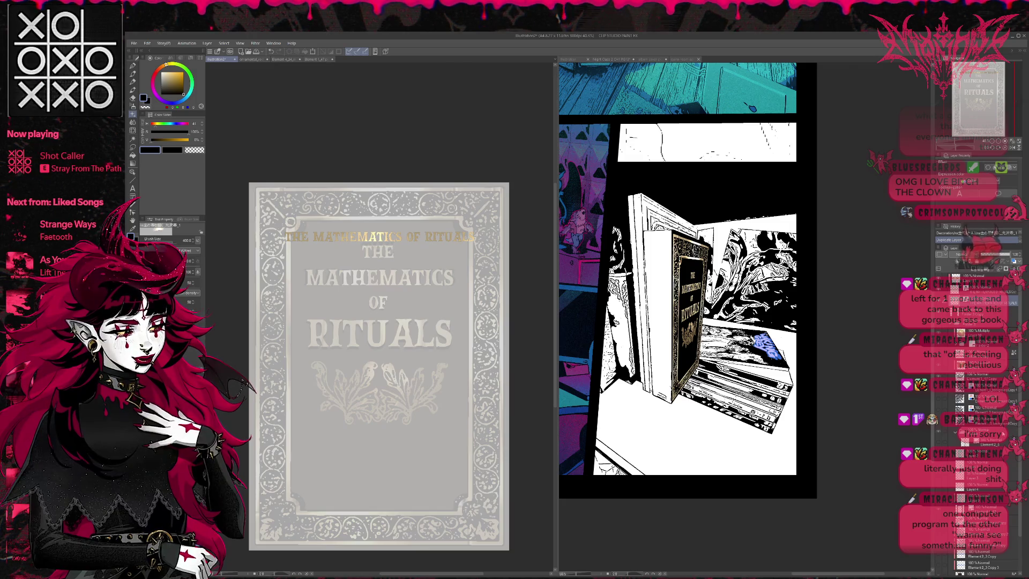
Step: Merge the gold title down and slightly enlarge the cover from its top-left corner
key("ctrl+e")
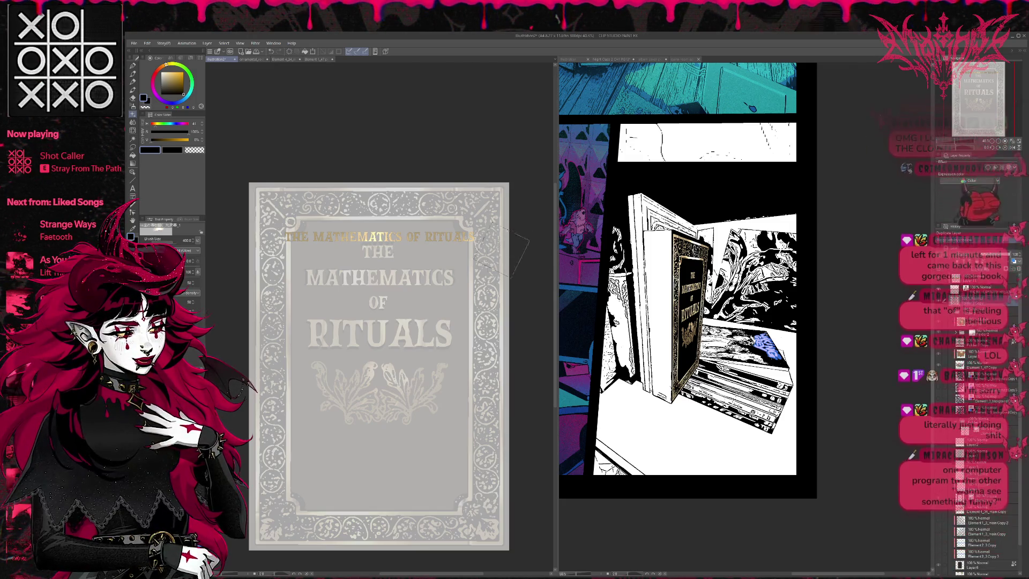
key("ctrl+t")
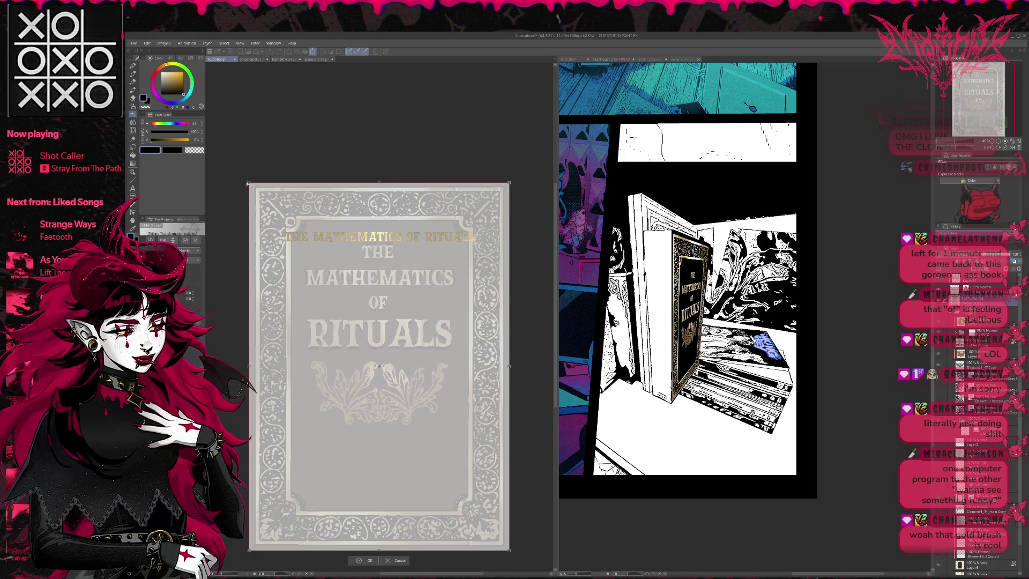
left_click_drag(243, 181, 238, 180)
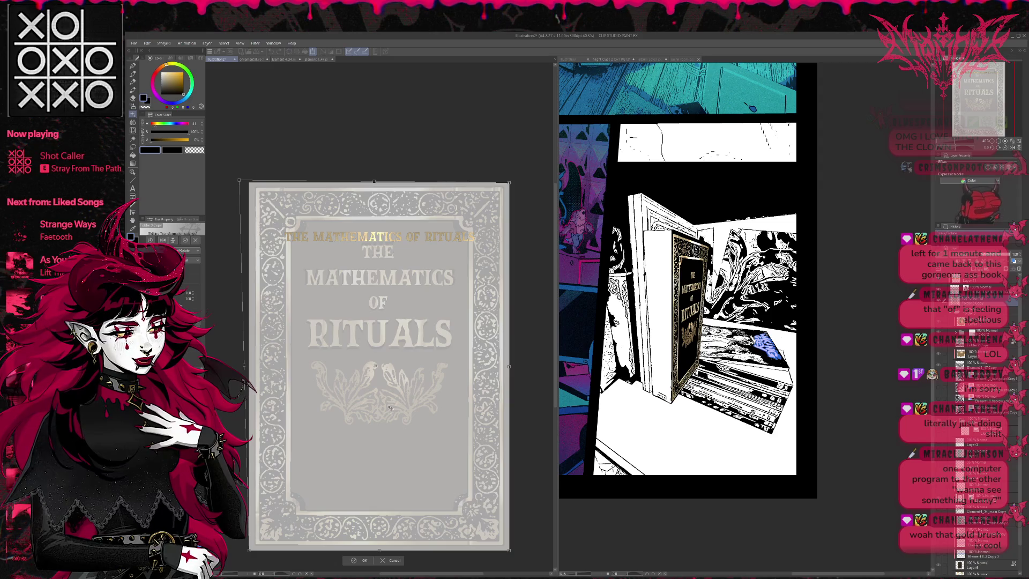
key("Return")
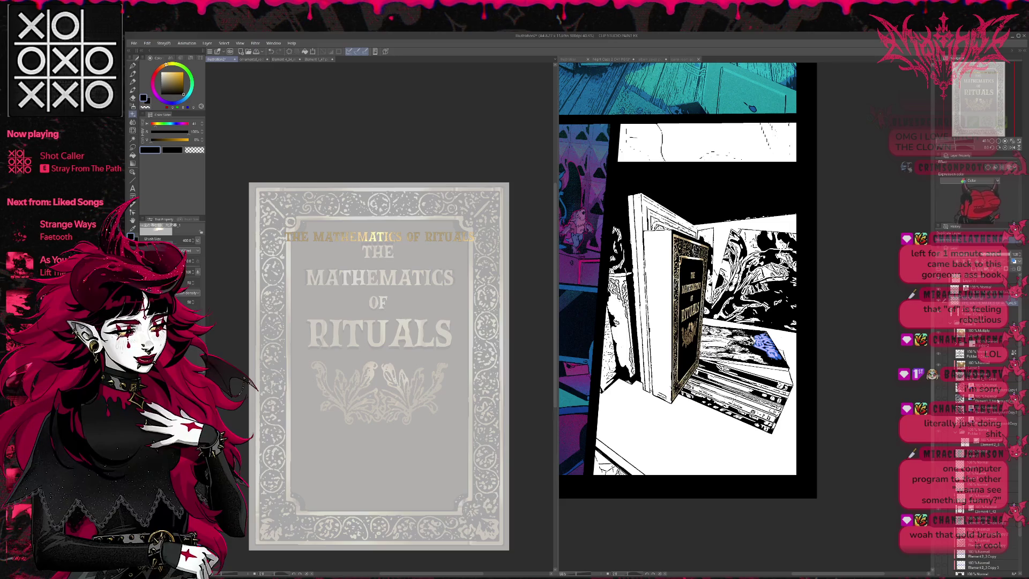
Step: Warp the gold title to fit the cover, nudge it left, apply, and begin transforming again
key("ctrl+t")
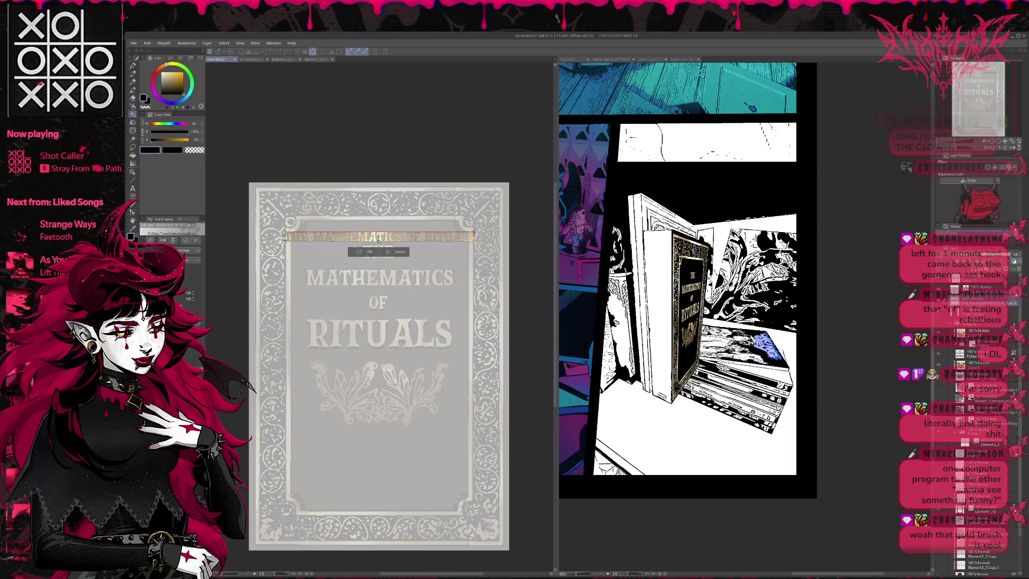
left_click_drag(378, 238, 376, 238)
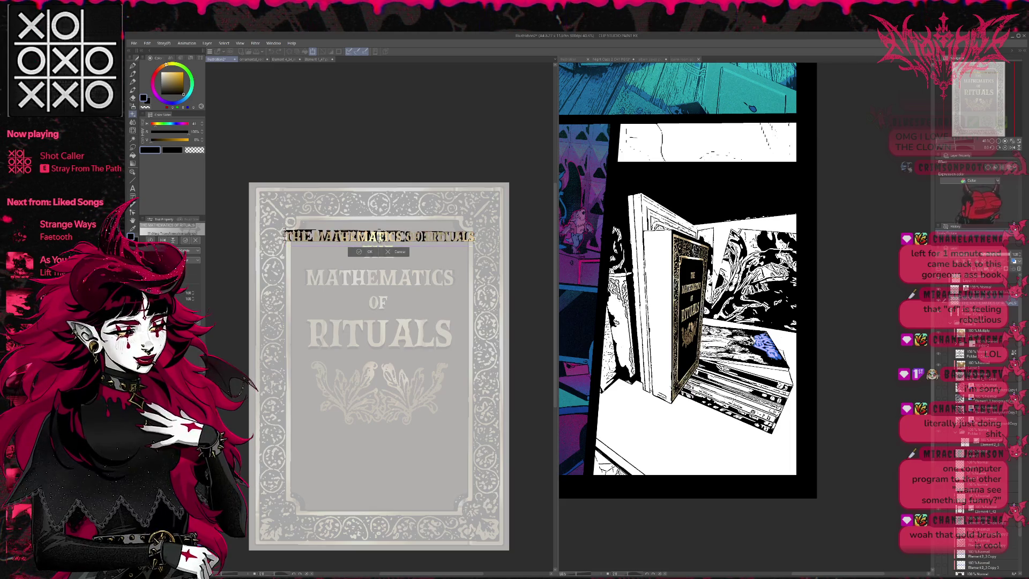
key("Left")
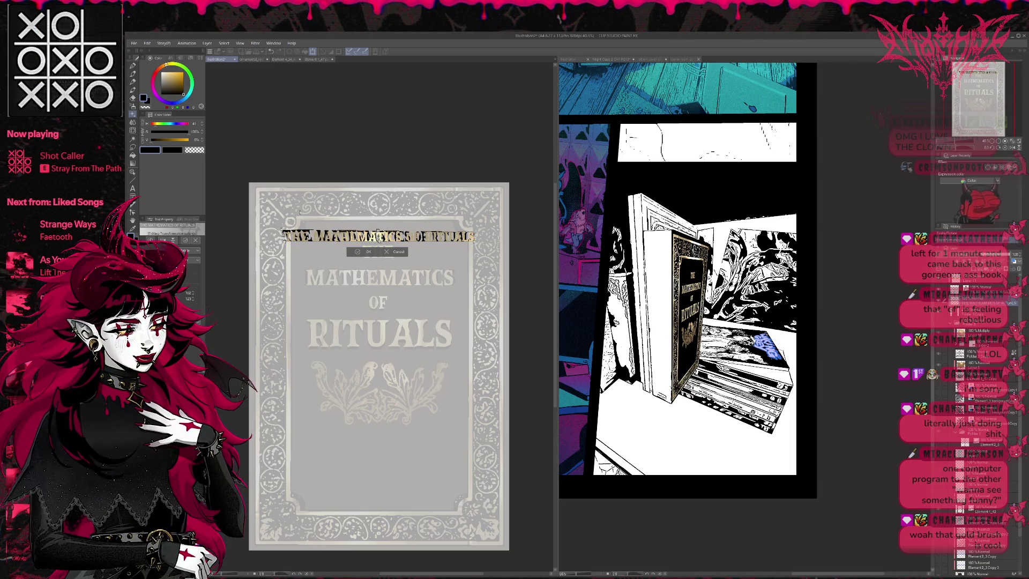
key("Return")
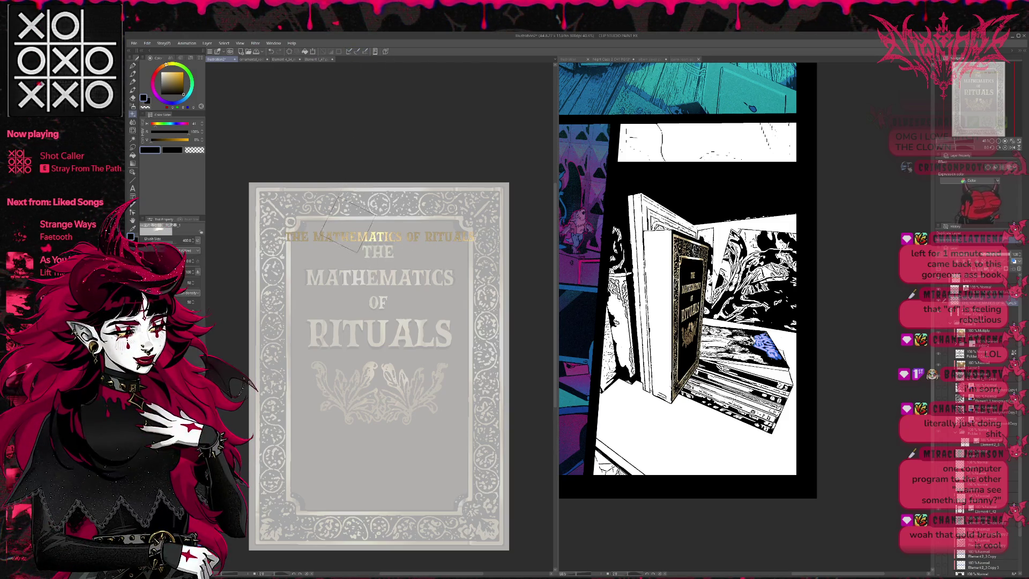
key("ctrl+t")
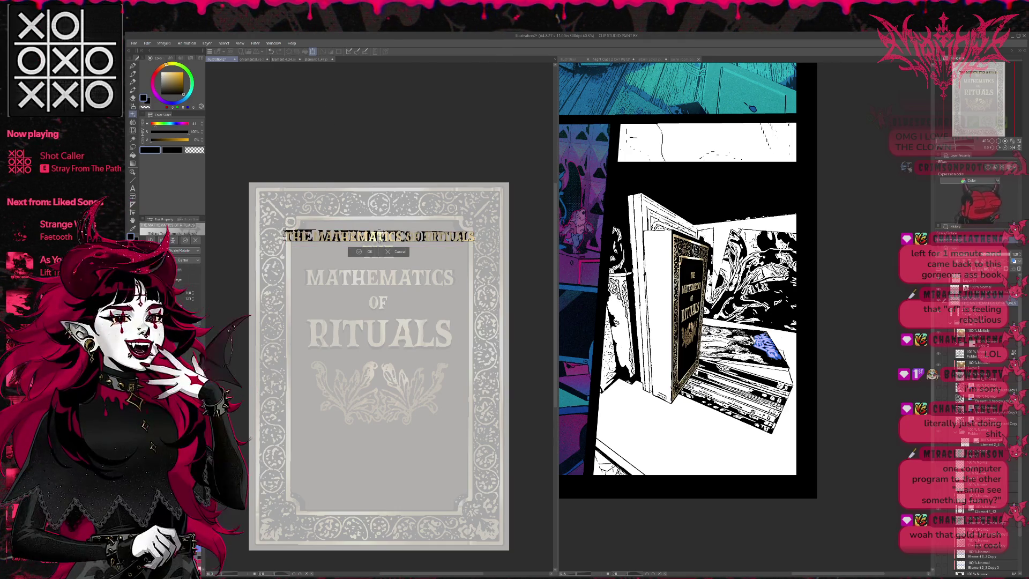
scroll(322, 178, "up", 1)
scroll(322, 177, "up", 2)
scroll(415, 229, "up", 1)
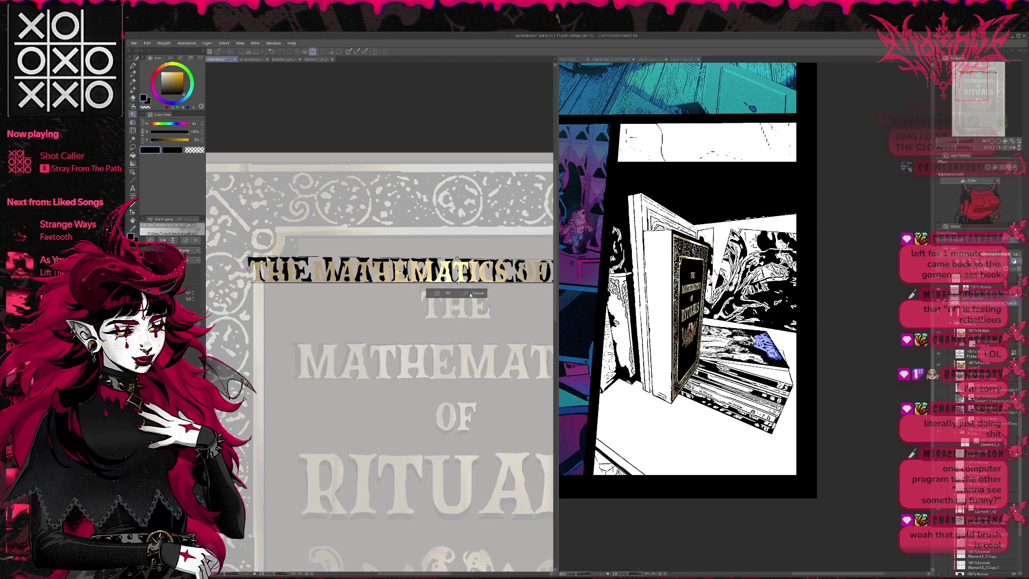
Step: Apply and retry the title transform several times, bringing the full cover border into view
key("Return")
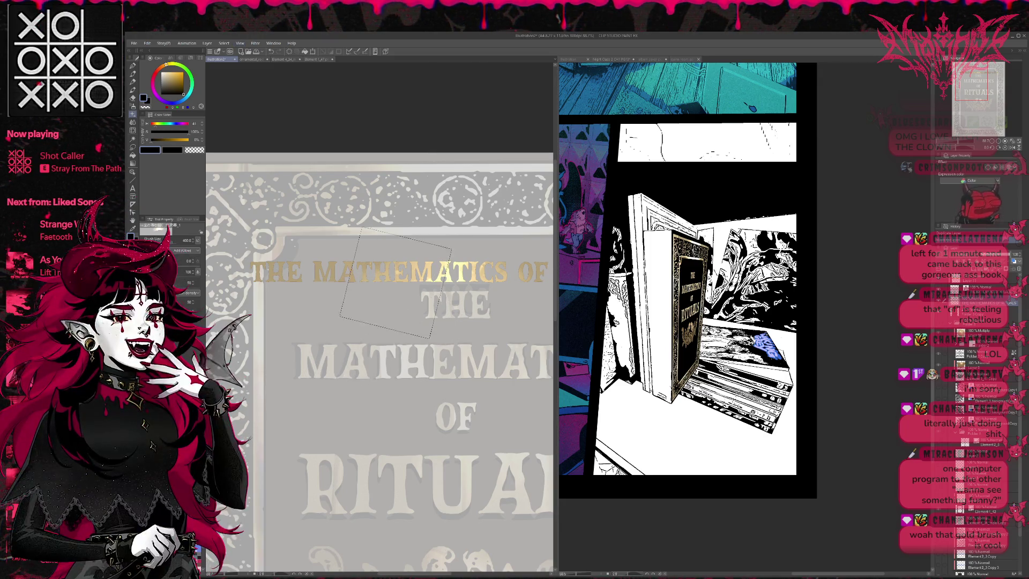
key("ctrl+t")
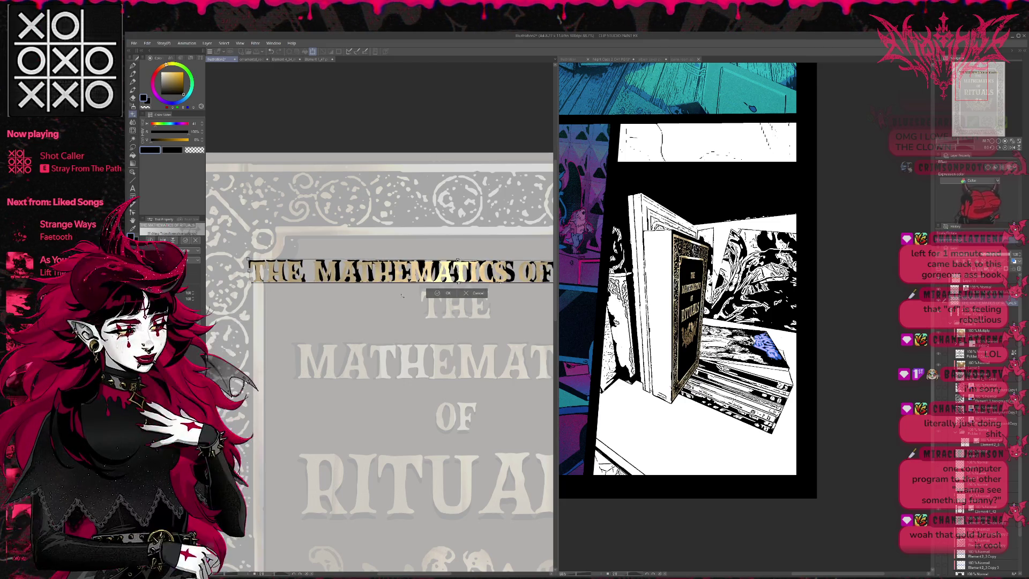
key("Return")
key("ctrl+t")
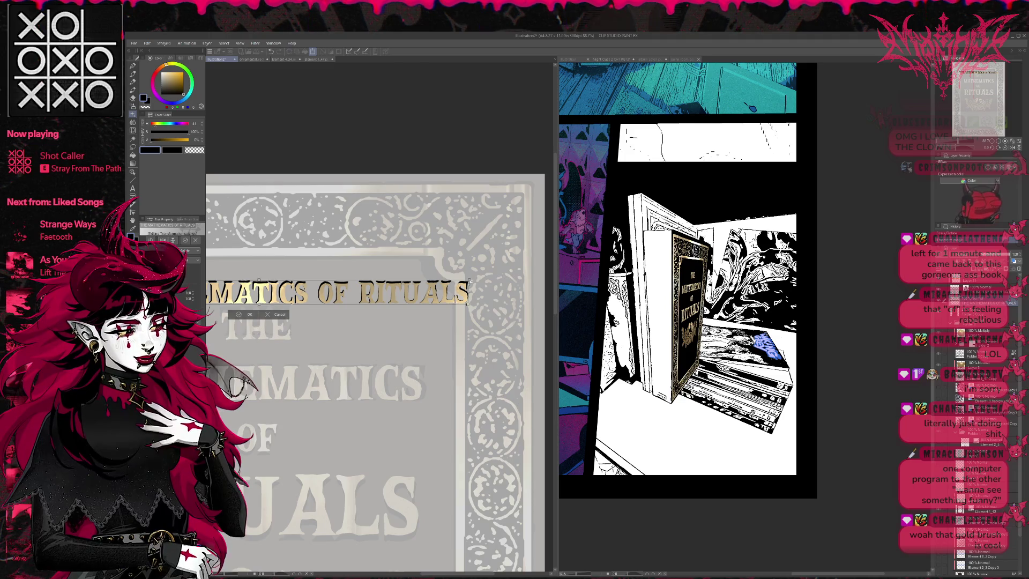
key("Return")
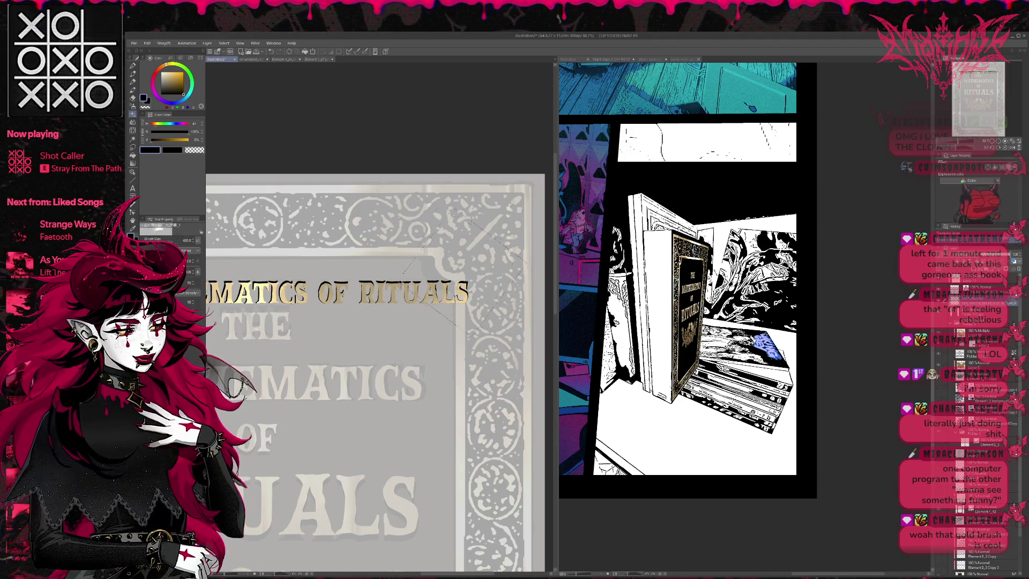
left_click_drag(493, 294, 547, 304)
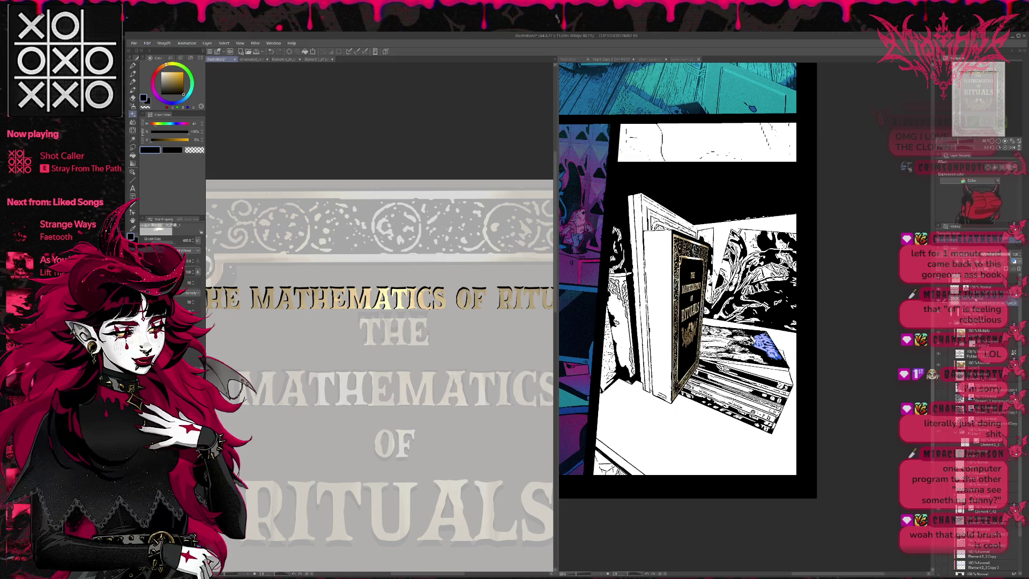
key("ctrl+z")
key("ctrl+z")
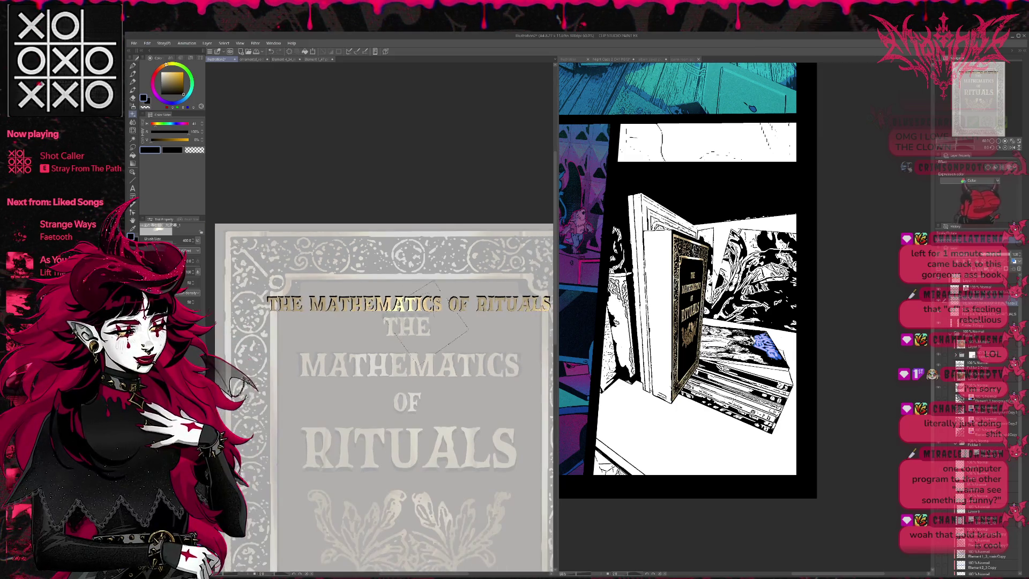
Step: Warp the gold title slightly downward, refine a corner and confirm the warp
key("ctrl+t")
left_click_drag(408, 302, 408, 305)
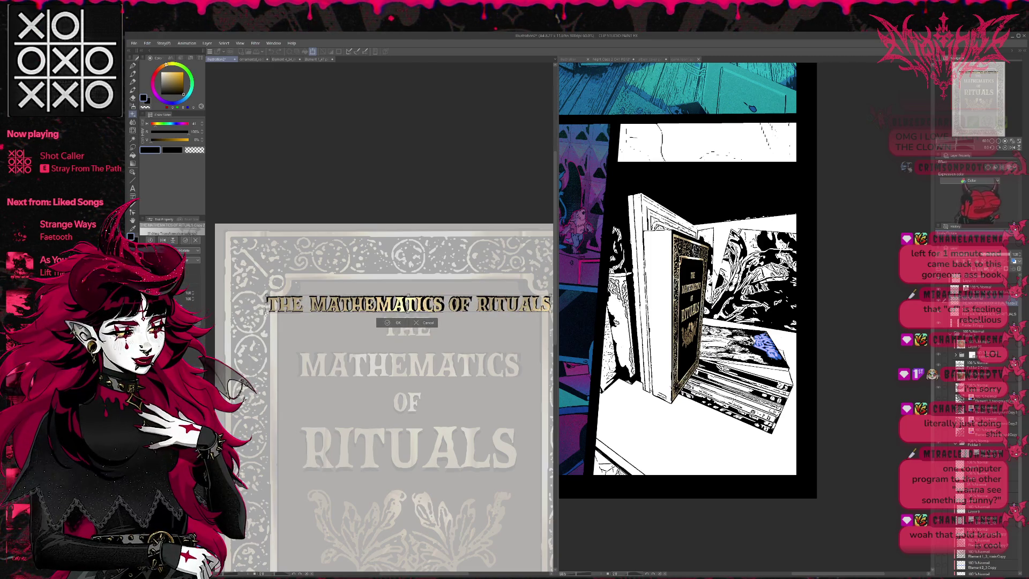
left_click_drag(409, 297, 300, 305)
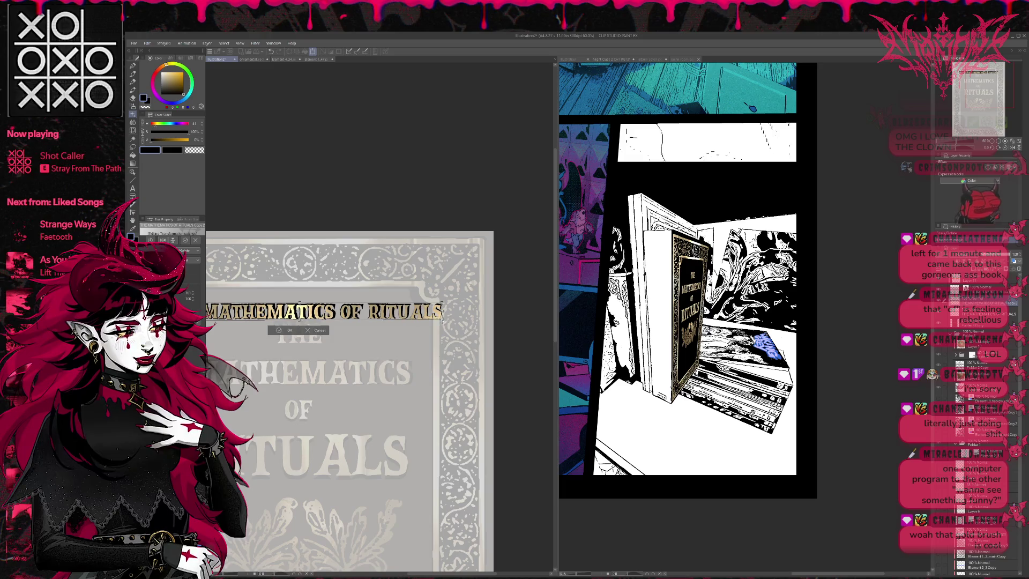
left_click_drag(440, 320, 444, 321)
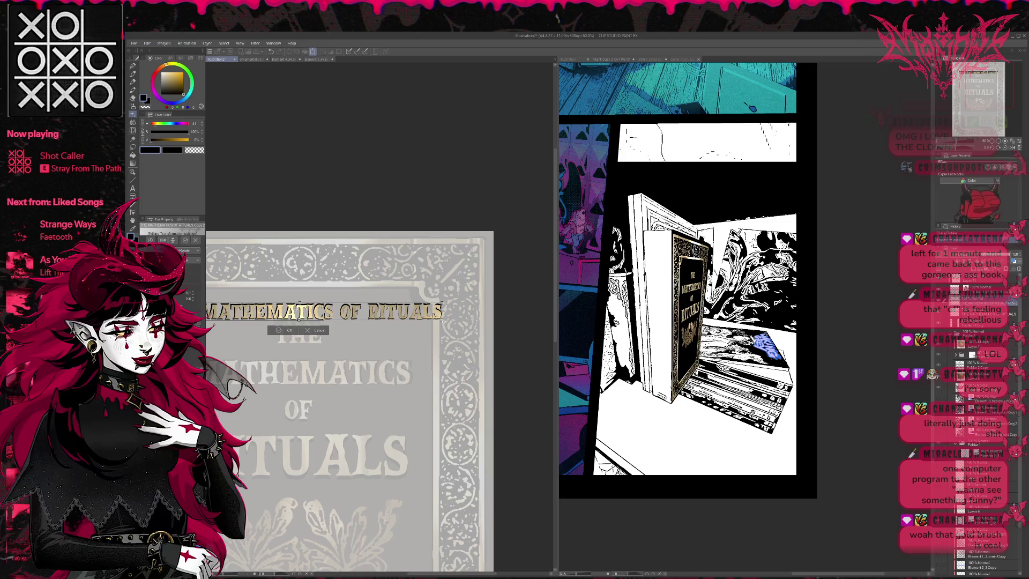
left_click(280, 331)
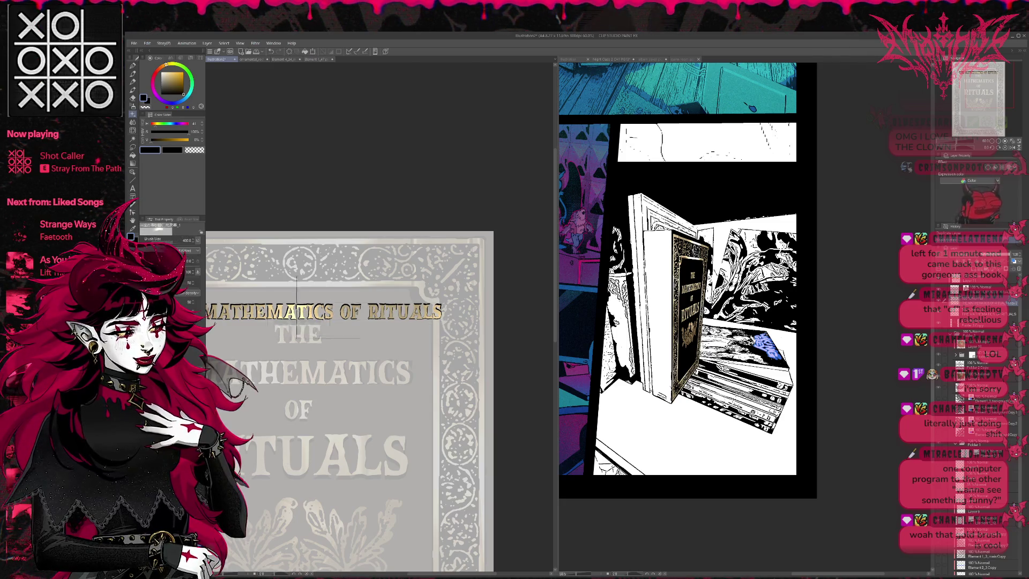
scroll(361, 337, "down", 2)
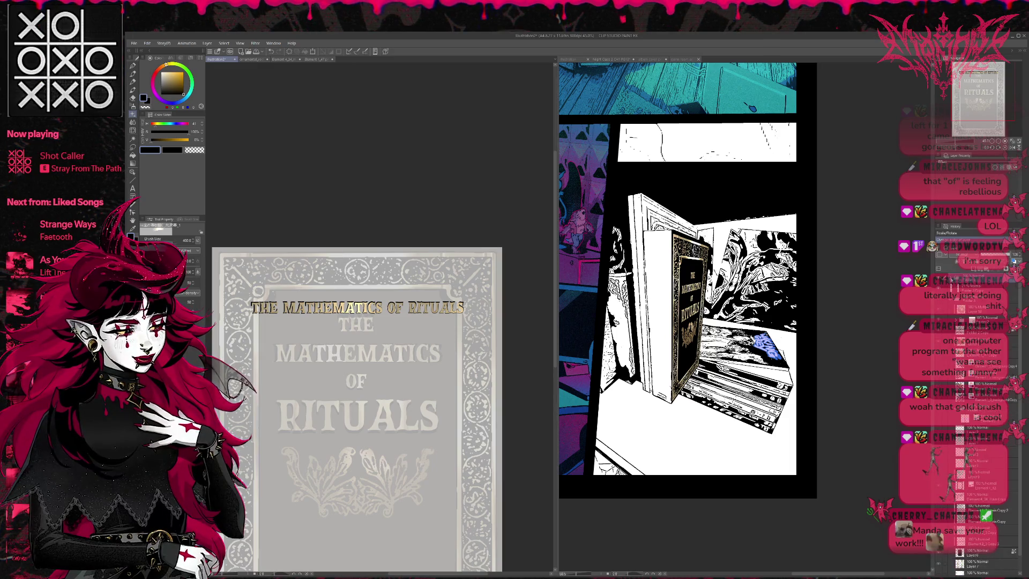
Step: Duplicate and merge the title layers, select all on the cover, and switch to the comic page
key("ctrl+j")
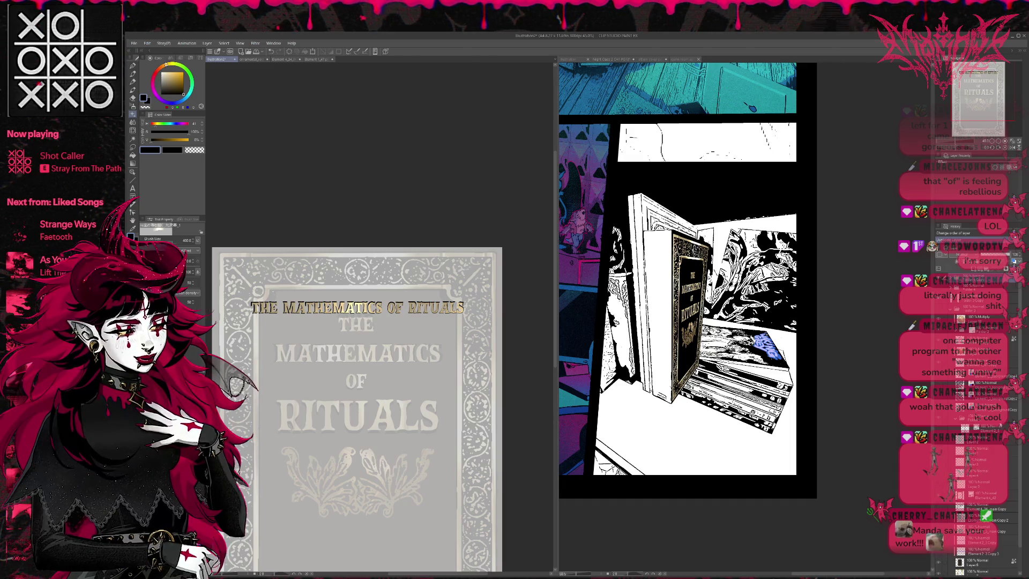
key("shift+alt+e")
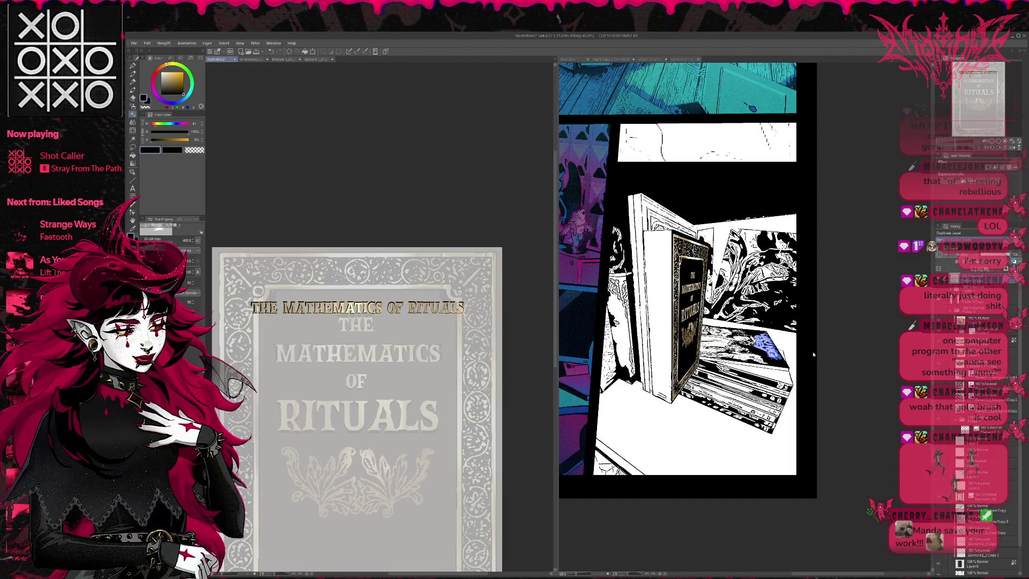
key("ctrl+a")
left_click(804, 290)
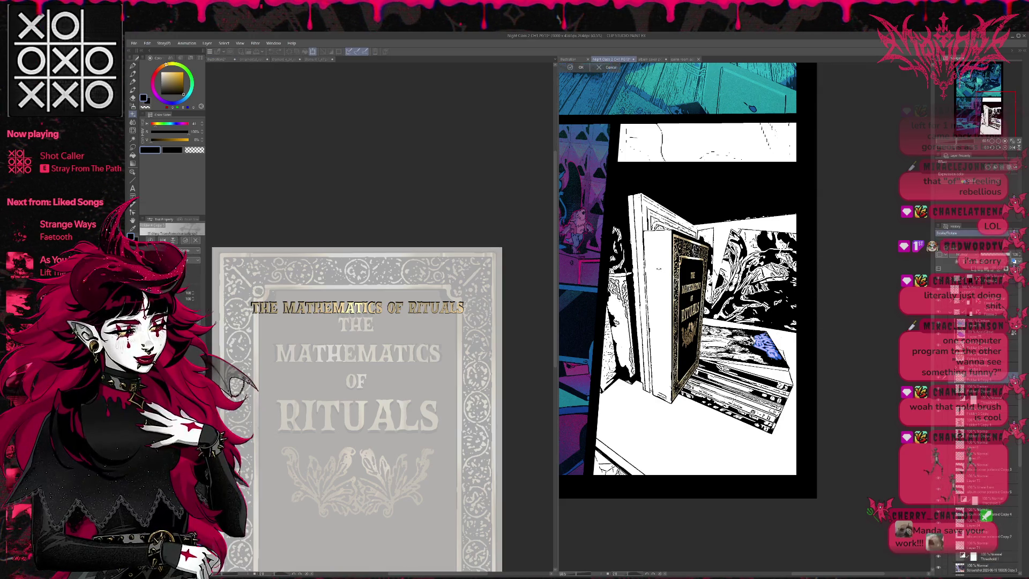
scroll(655, 269, "down", 2)
scroll(655, 269, "down", 1)
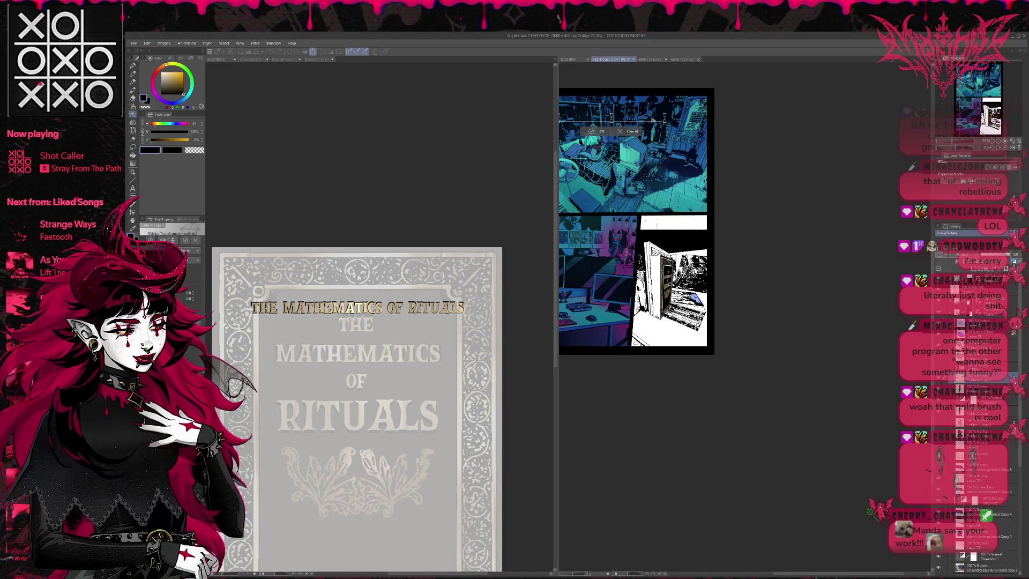
Step: Move the pasted title onto the book panel, rotate it vertical and size it to the spine
left_click_drag(635, 117, 636, 299)
scroll(644, 265, "up", 1)
scroll(643, 266, "up", 1)
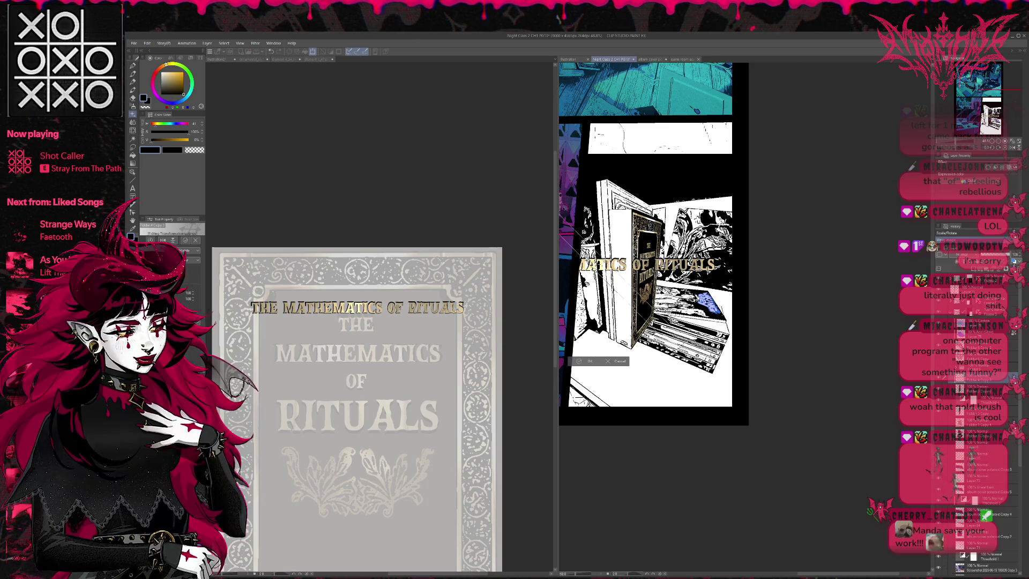
left_click_drag(715, 266, 651, 338)
left_click_drag(599, 265, 624, 273)
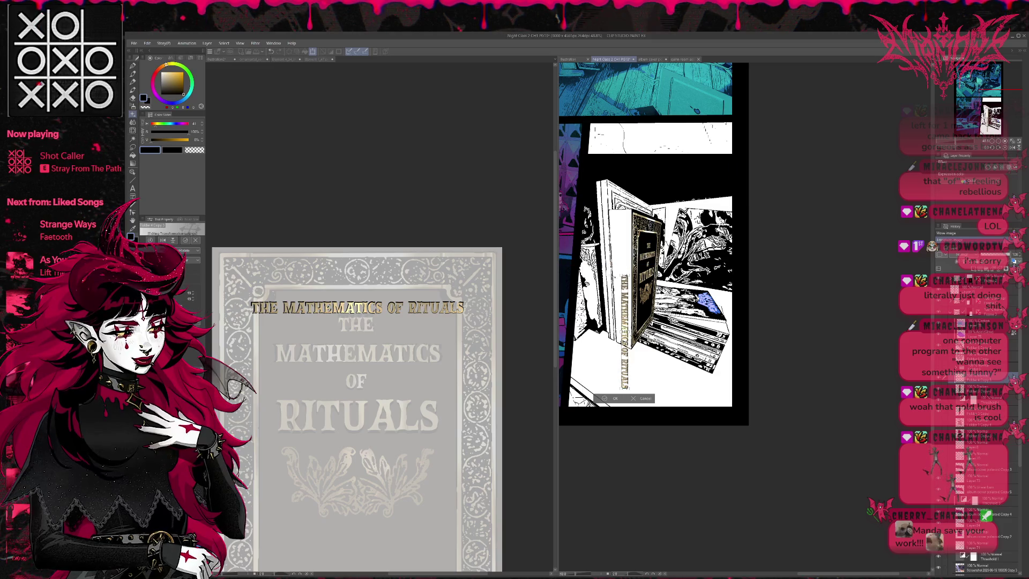
left_click_drag(623, 326, 617, 270)
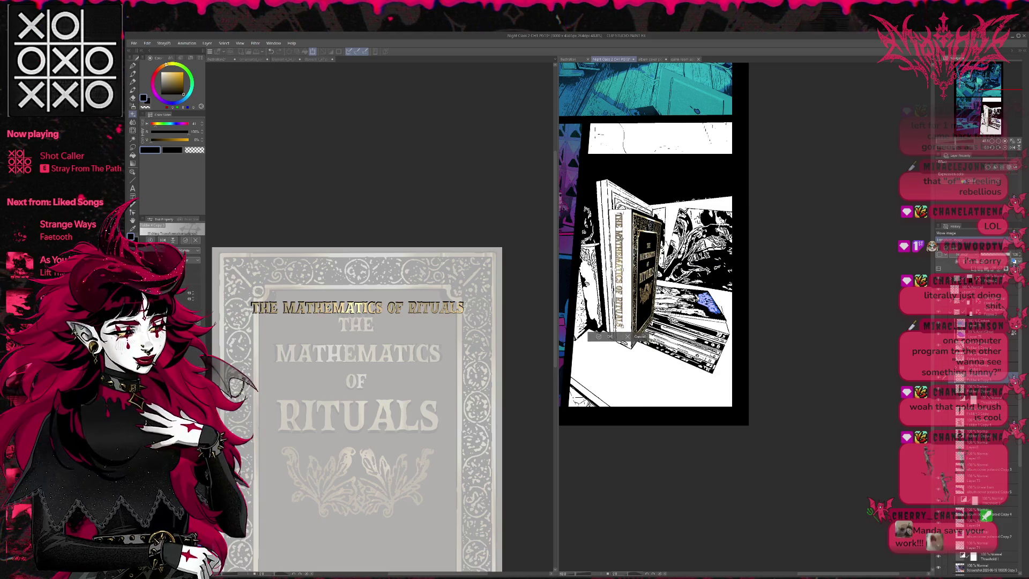
left_click_drag(616, 330, 617, 347)
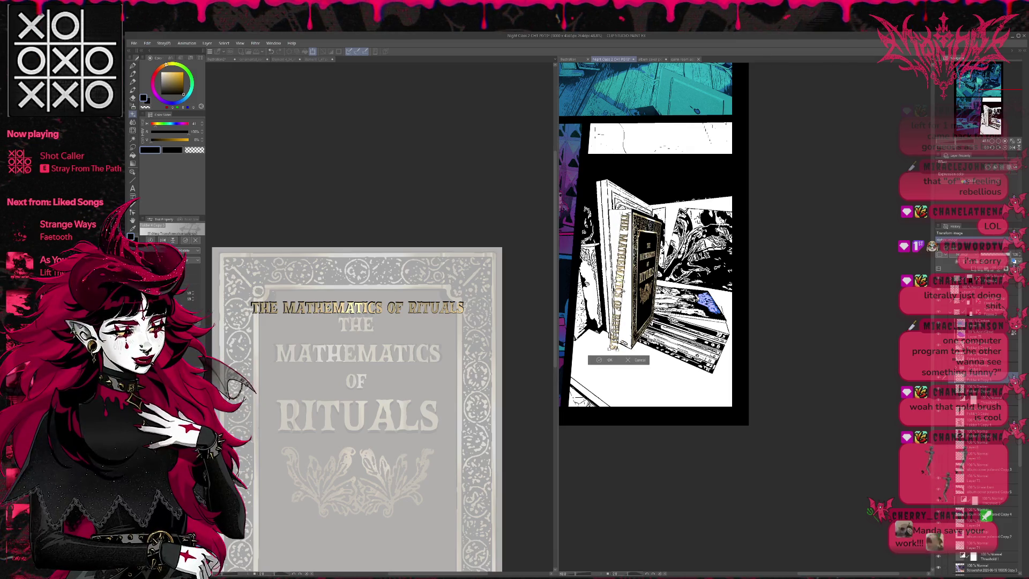
left_click_drag(617, 348, 617, 343)
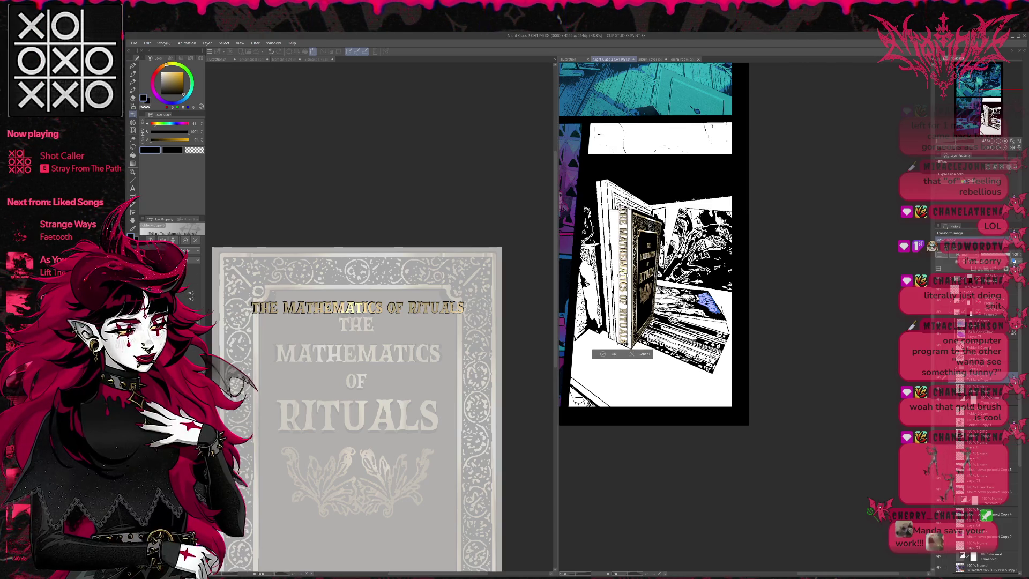
left_click_drag(617, 274, 609, 273)
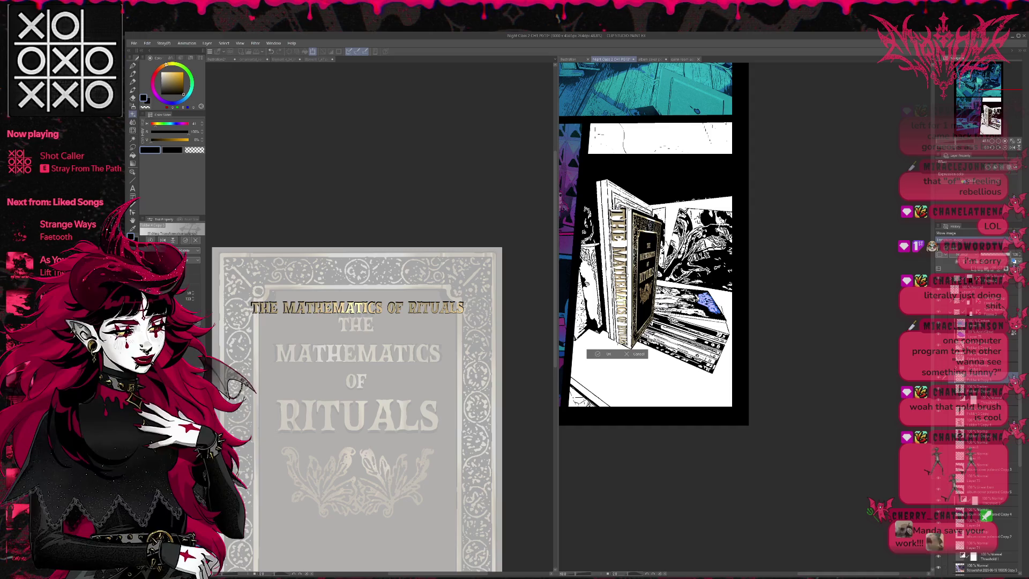
Step: Fine-tune the mesh points so the spine title bends to the book's perspective angle
left_click_drag(634, 241, 635, 242)
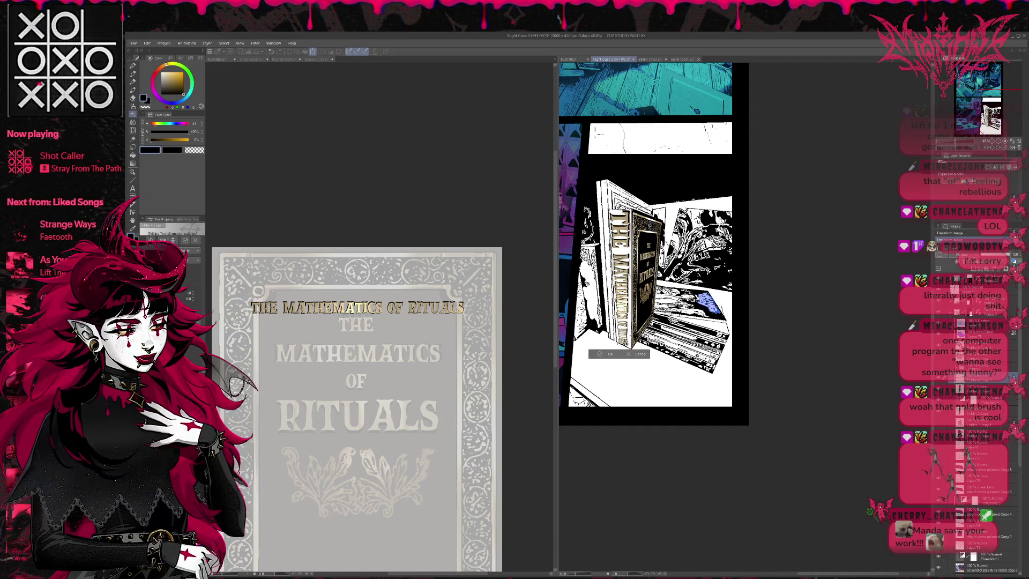
left_click_drag(627, 344, 632, 351)
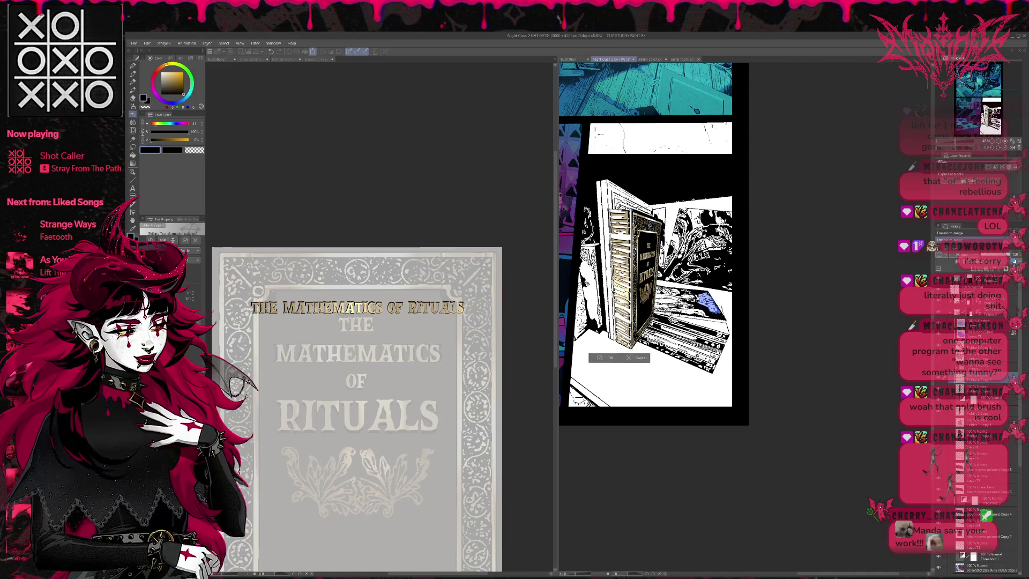
mouse_move(631, 354)
left_mouse_down()
mouse_move(621, 342)
mouse_move(629, 343)
left_mouse_up()
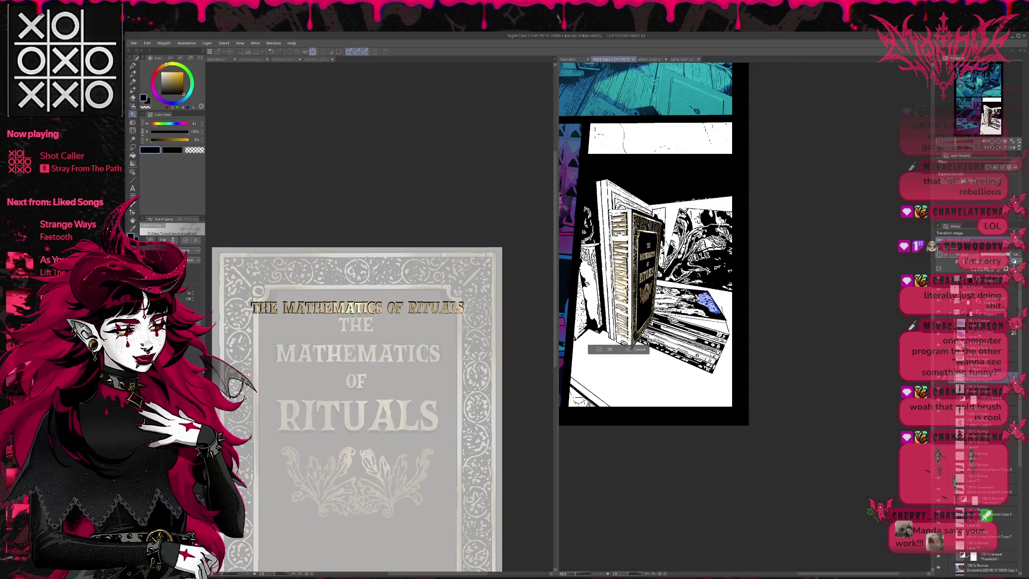
left_click_drag(613, 217, 617, 219)
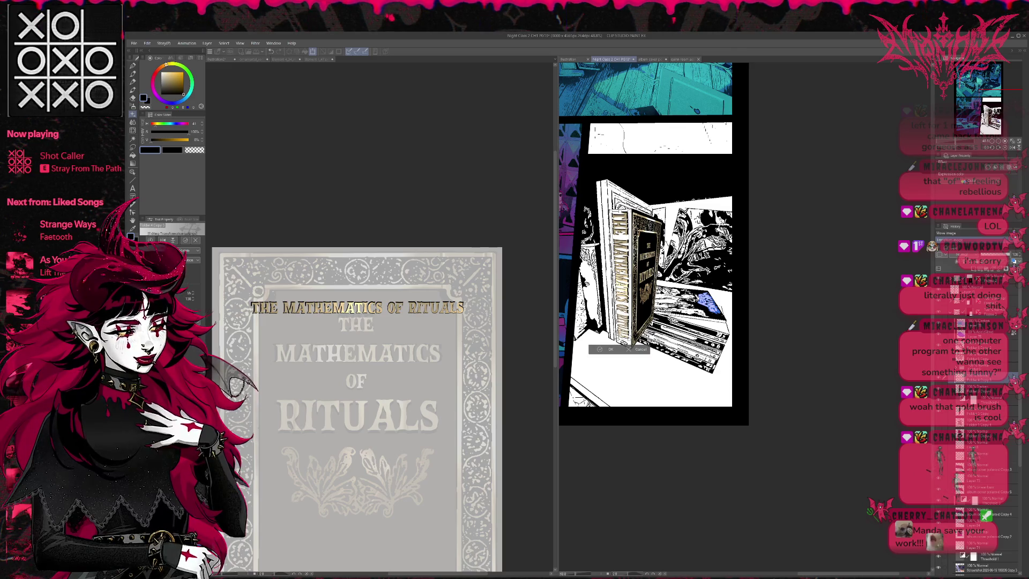
left_click_drag(627, 338, 626, 347)
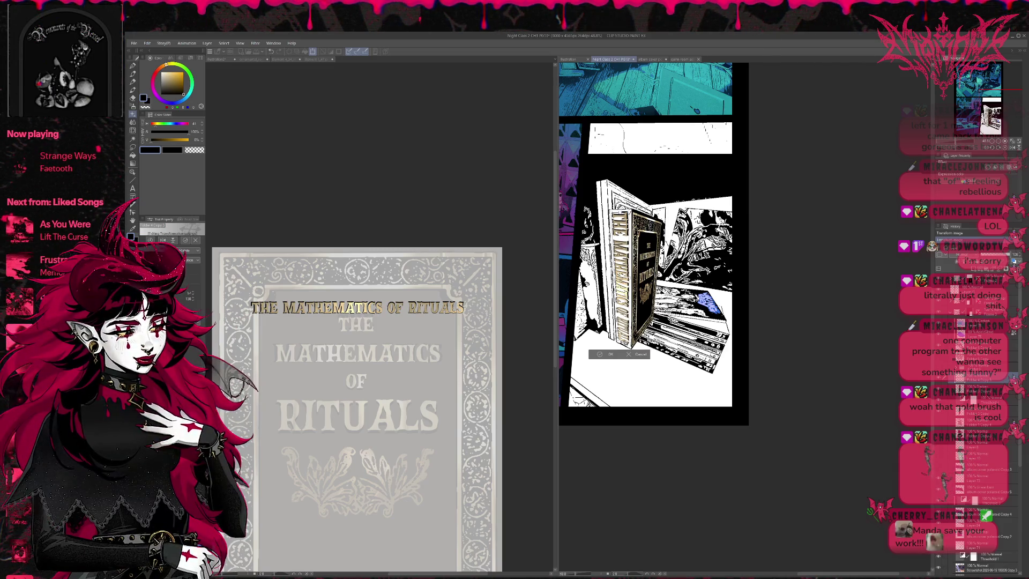
left_click_drag(627, 347, 625, 338)
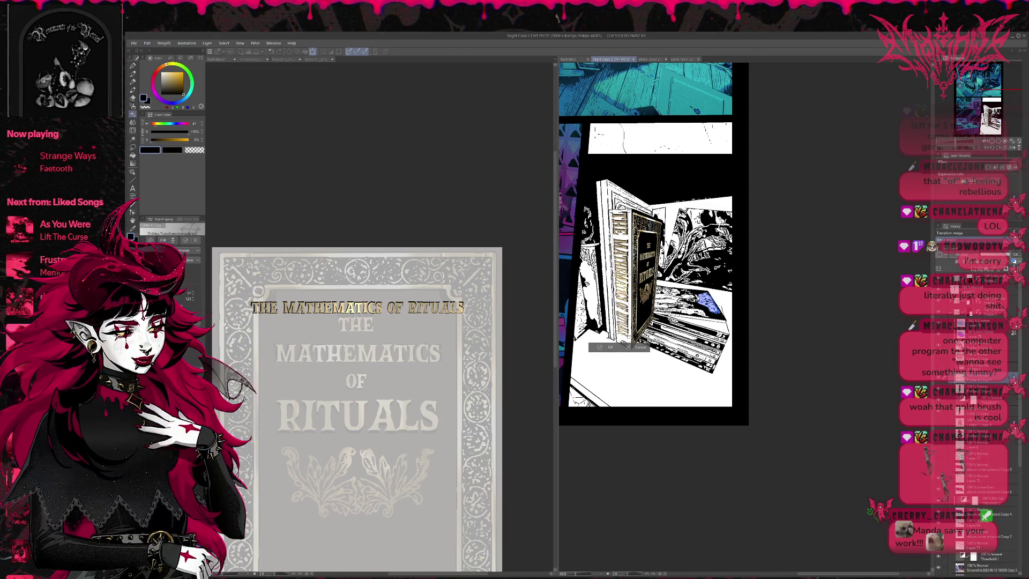
left_click_drag(625, 338, 626, 344)
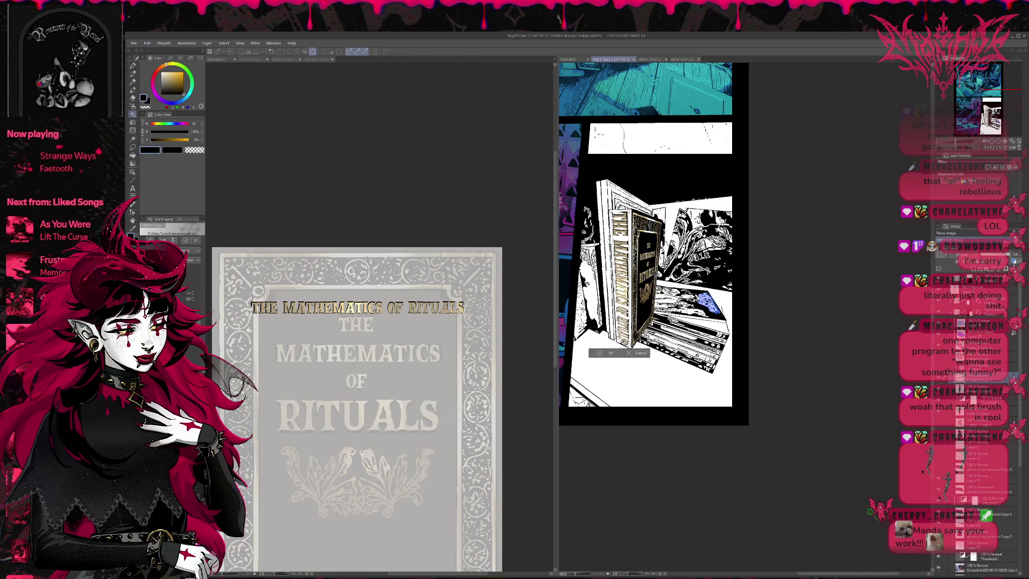
left_click_drag(626, 344, 625, 346)
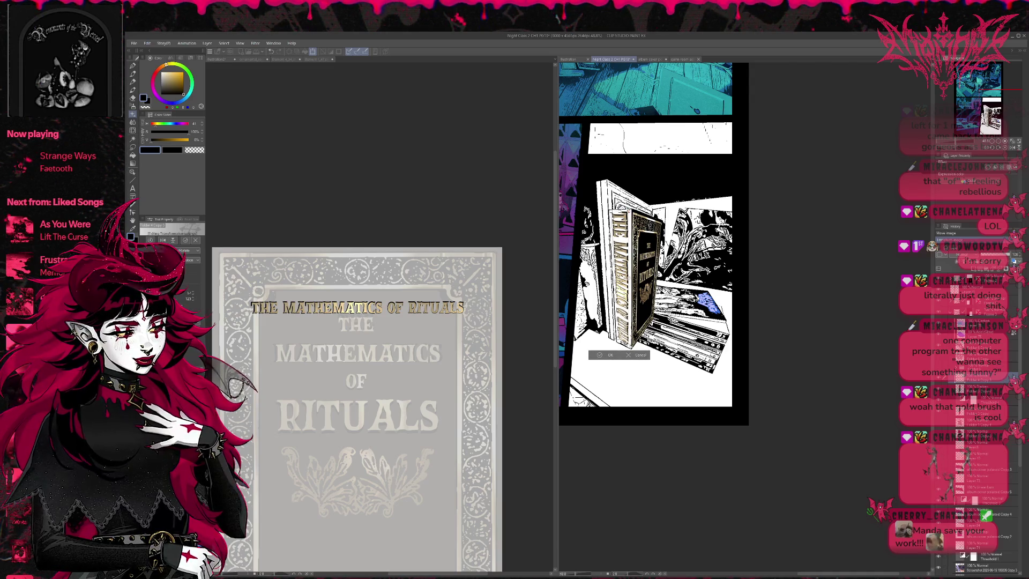
scroll(623, 258, "up", 1)
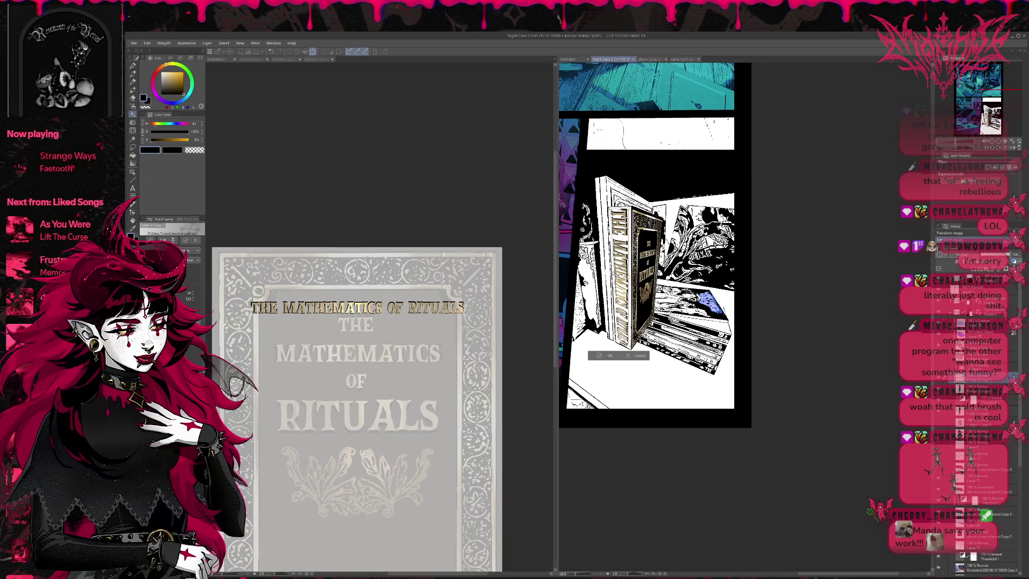
scroll(621, 313, "up", 2)
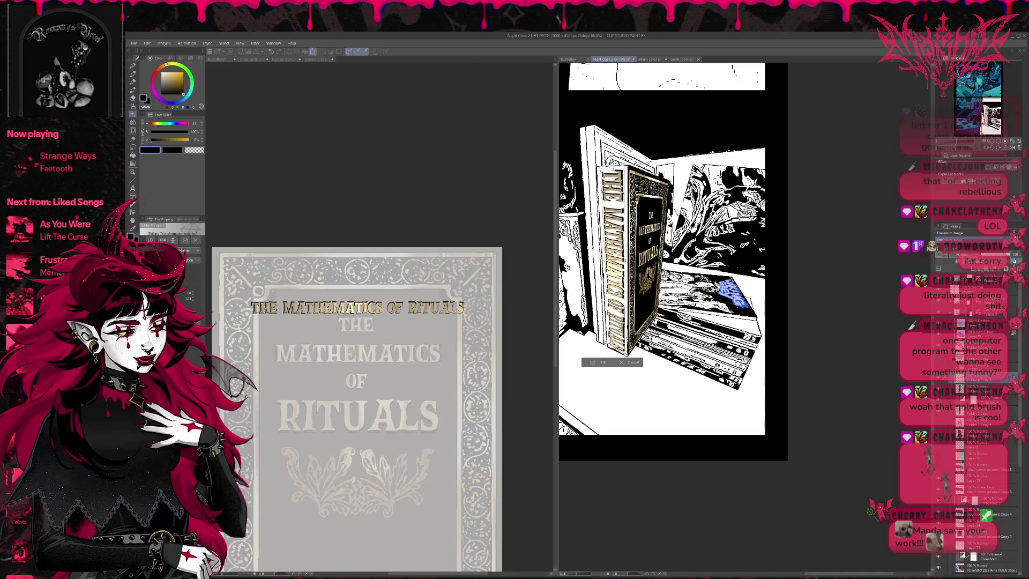
Step: Commit the spine-title warp, compare solid versus outlined lettering, and settle on the outlined version
left_click(602, 362)
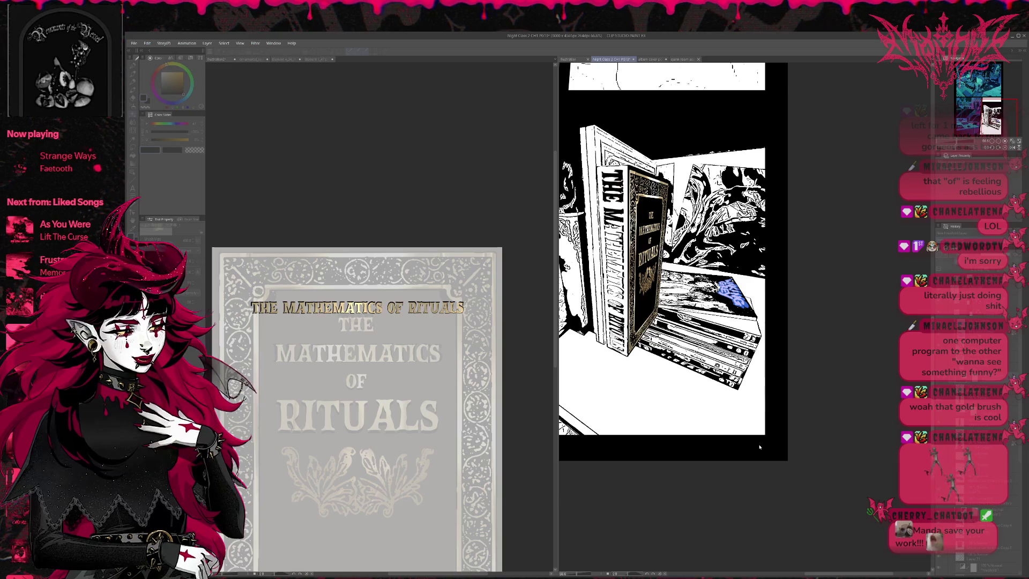
key("ctrl+z")
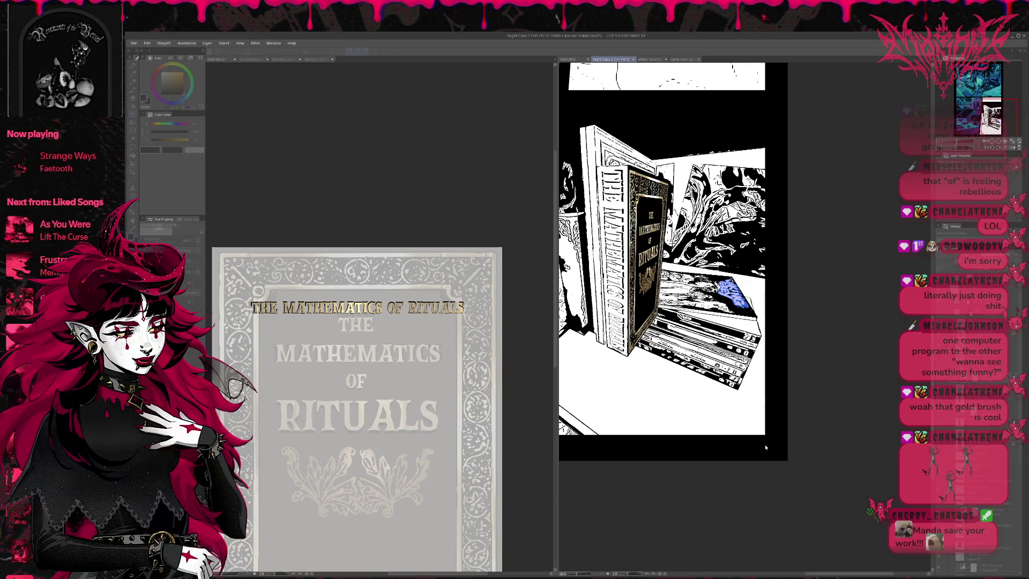
key("ctrl+y")
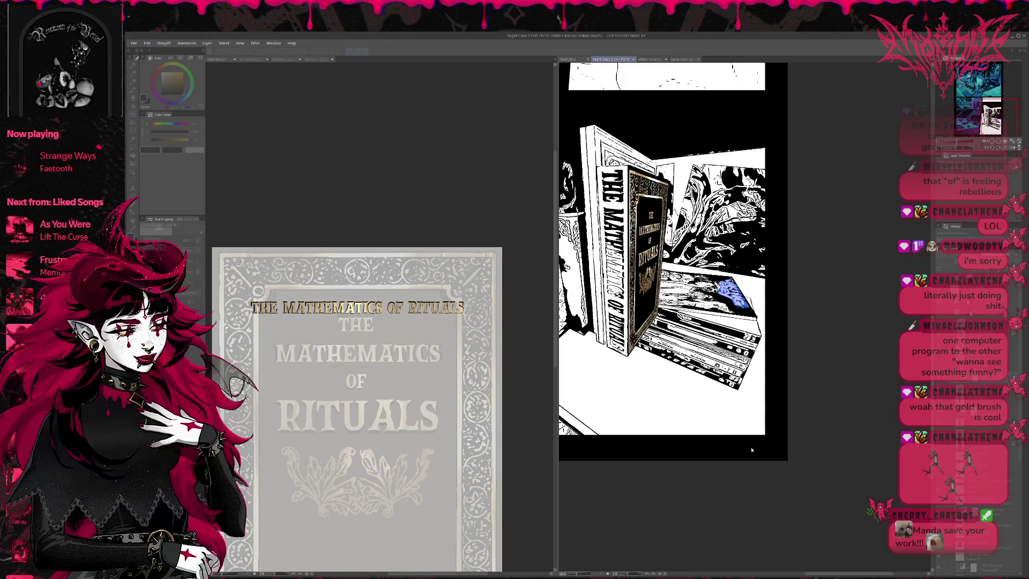
key("ctrl+z")
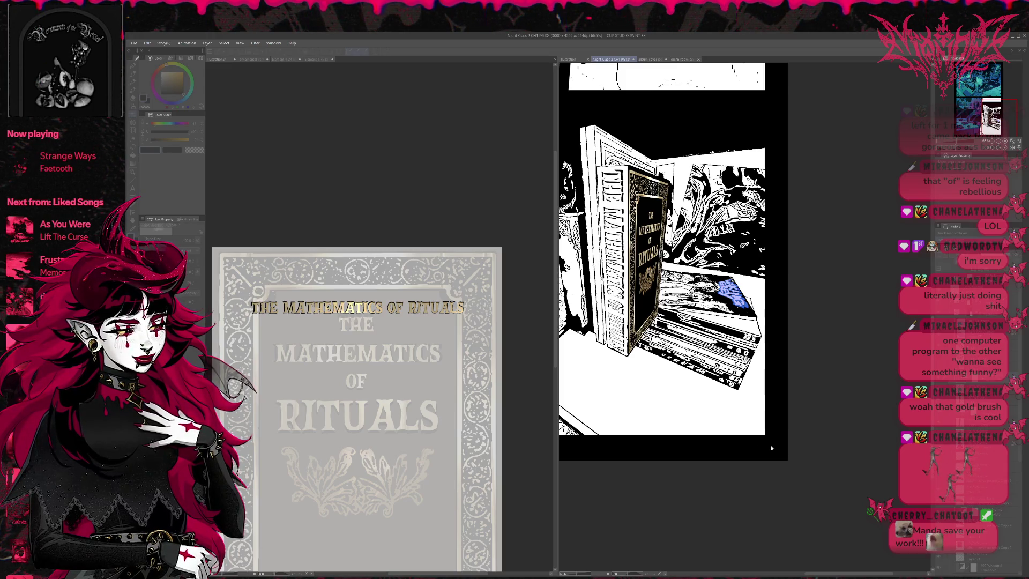
key("ctrl+y")
key("ctrl+z")
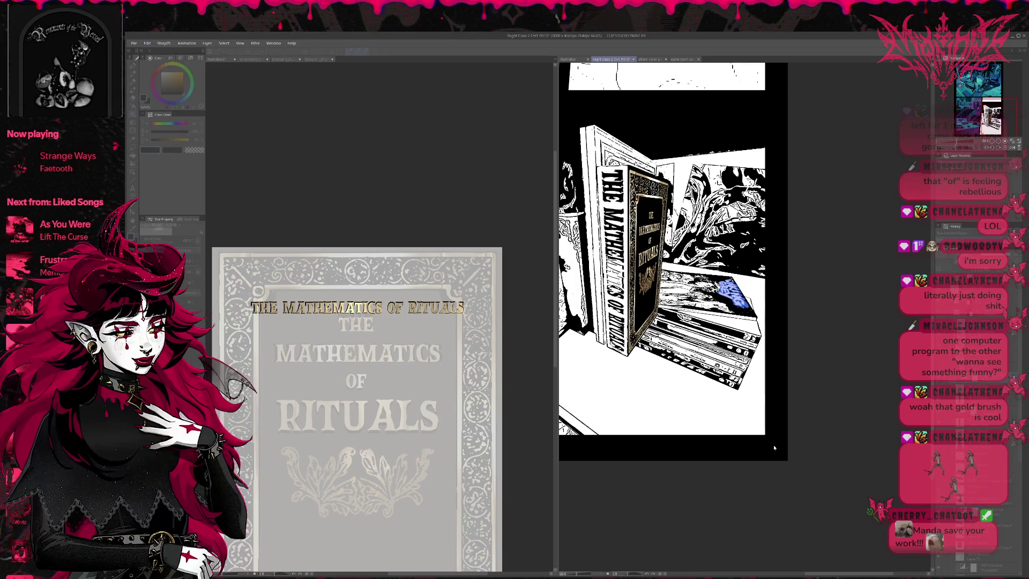
key("ctrl+z")
key("ctrl+z")
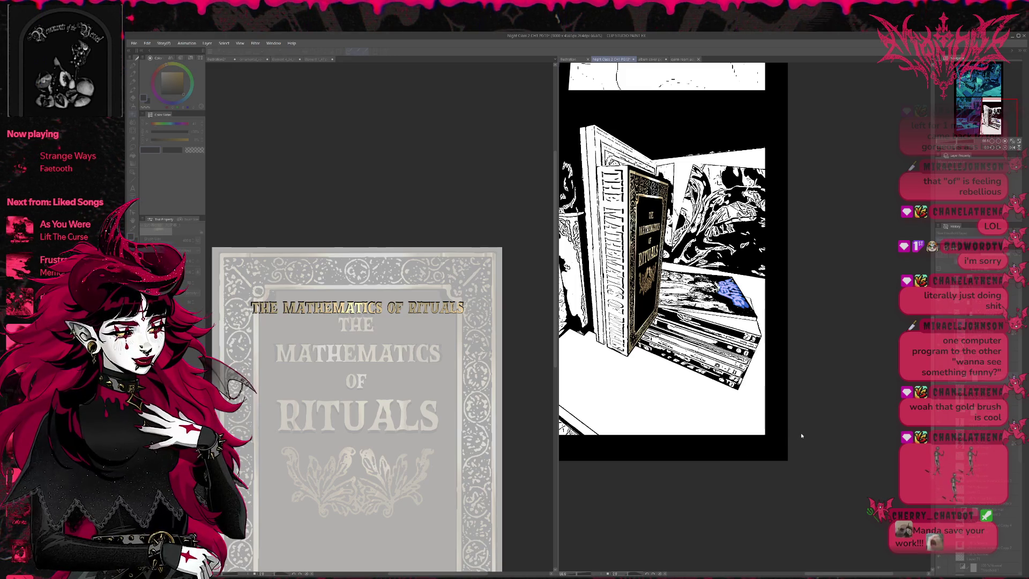
key("Tab")
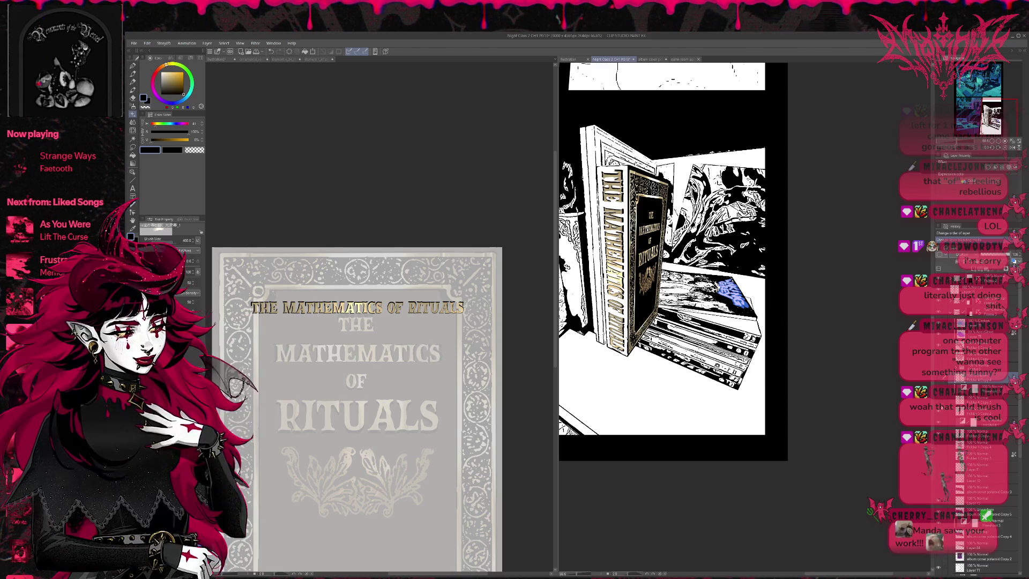
Step: Undo the warped spine title, add a blank layer, and switch to the book-cover document
key("ctrl+z")
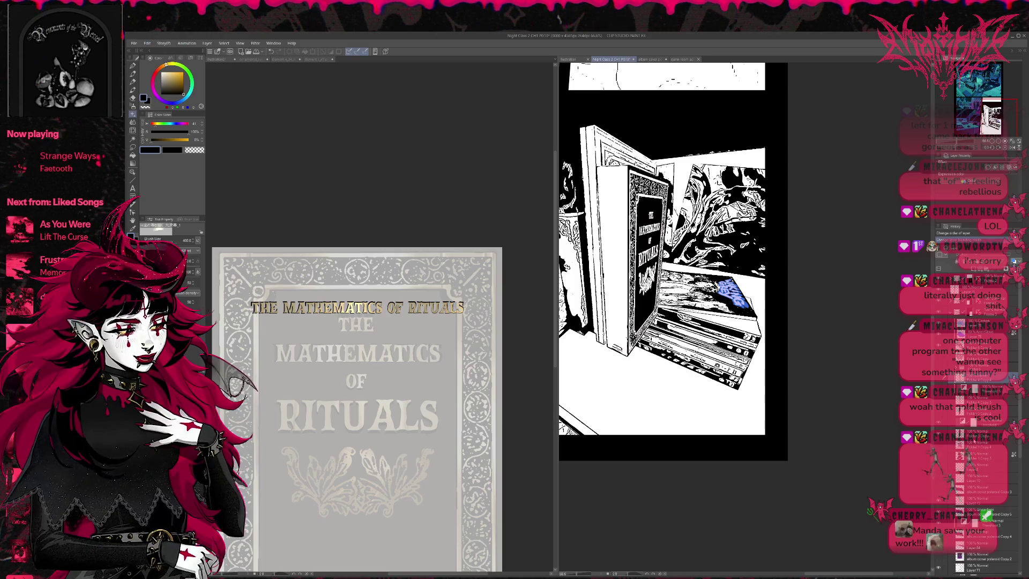
left_click(959, 434)
key("ctrl+z")
key("ctrl+y")
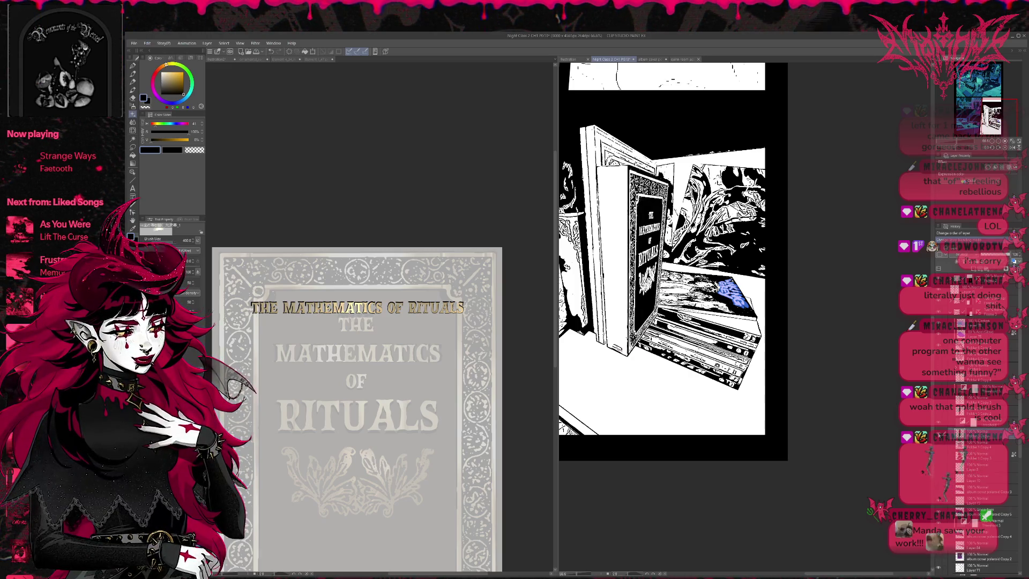
key("ctrl+shift+n")
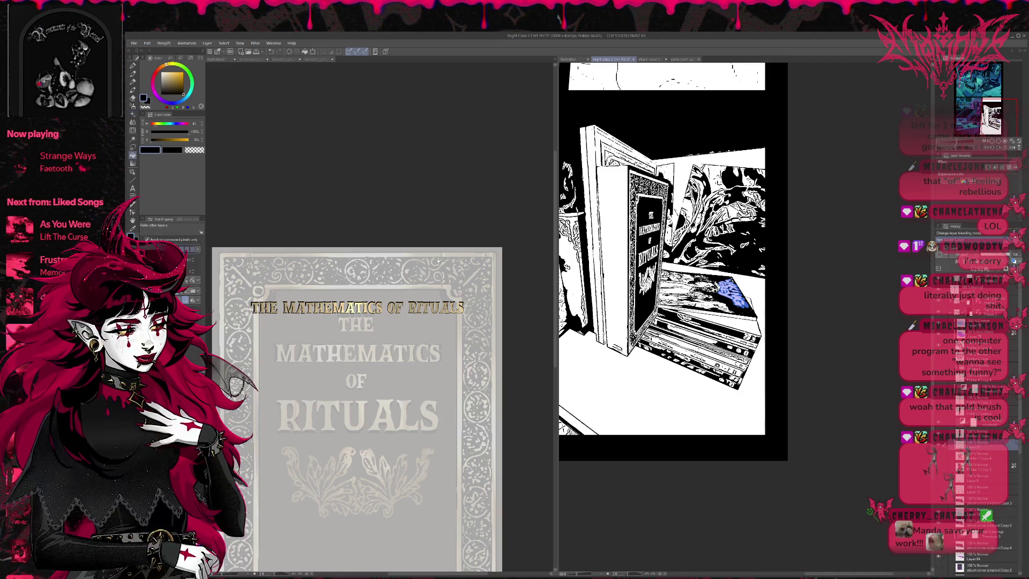
left_click(476, 256)
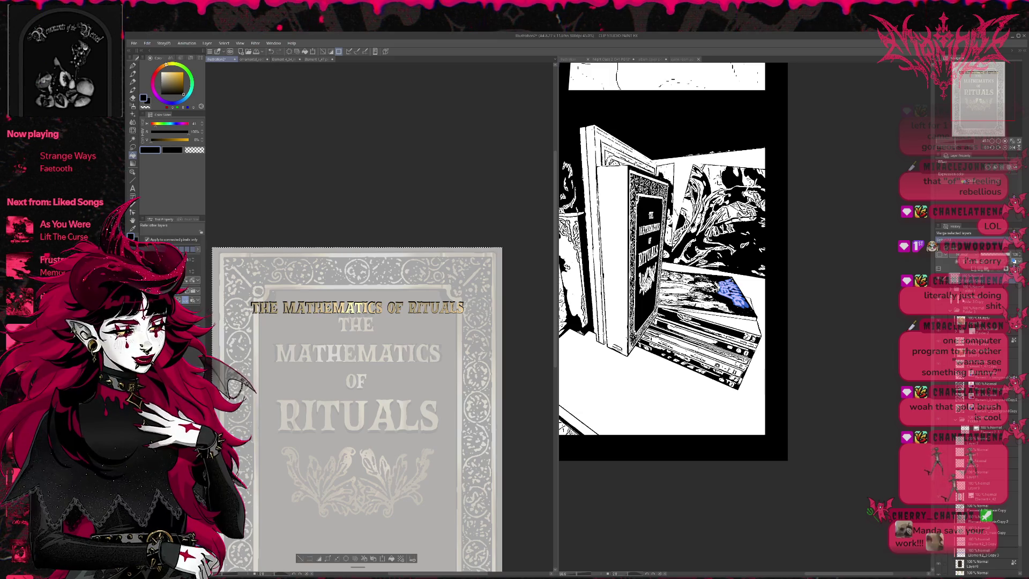
Step: Restore the cover art's full opacity, return to the comic page and add a fresh raster layer
left_click(949, 299)
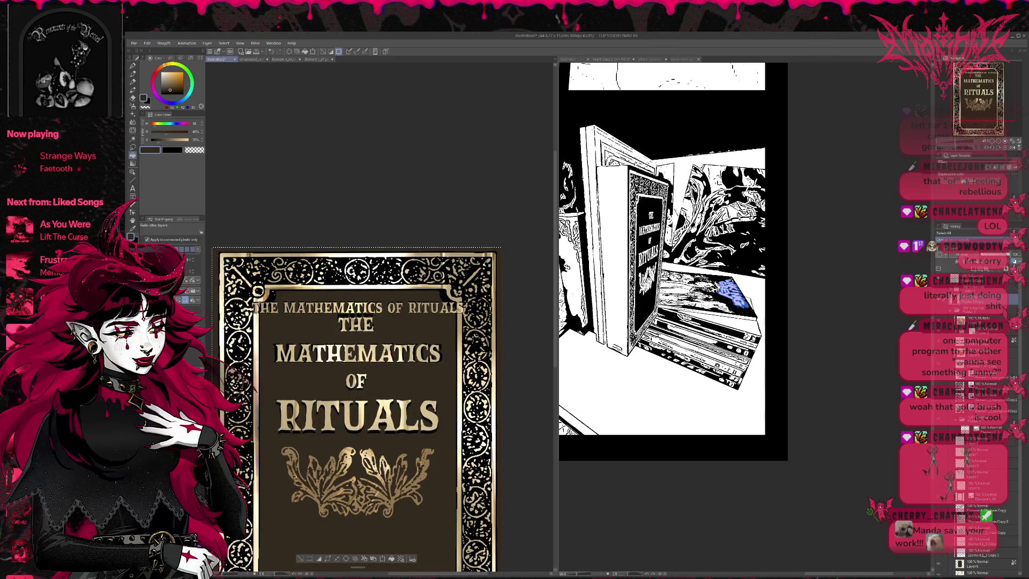
left_click(621, 263)
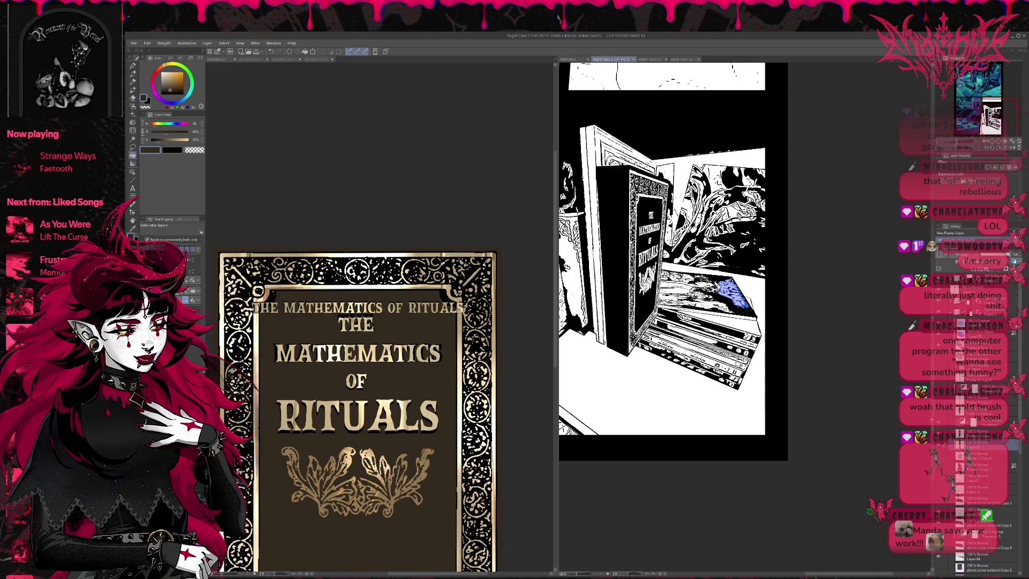
key("ctrl+z")
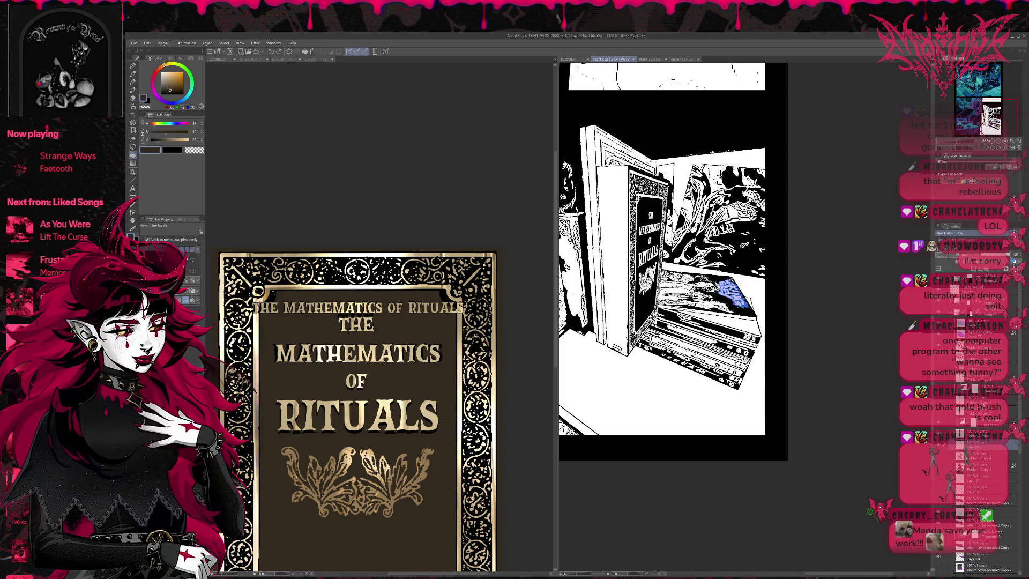
key("ctrl+shift+n")
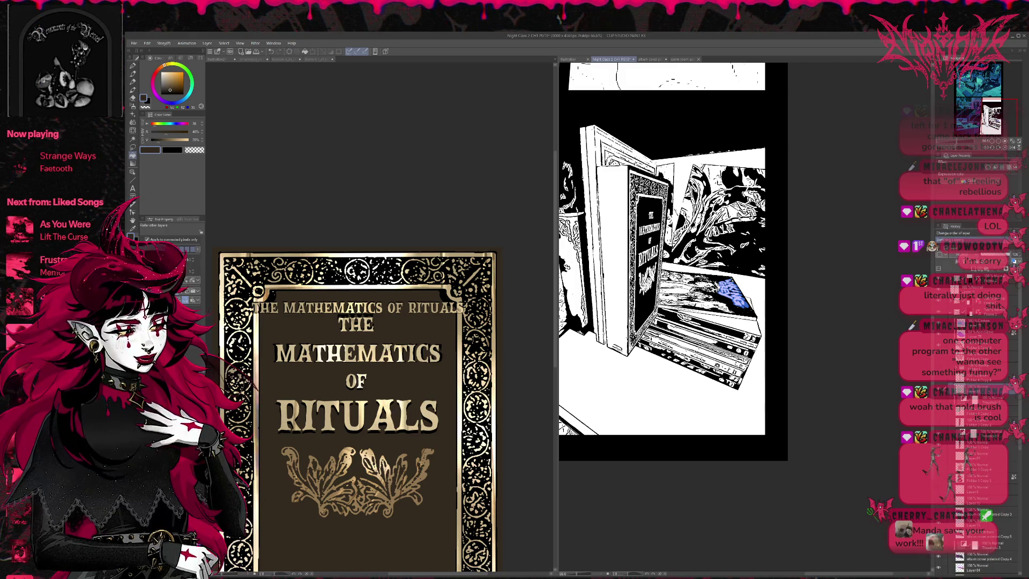
Step: Bucket-fill the spine dark, then paste the gold title lettering on it brighter and crisper
left_click(612, 333)
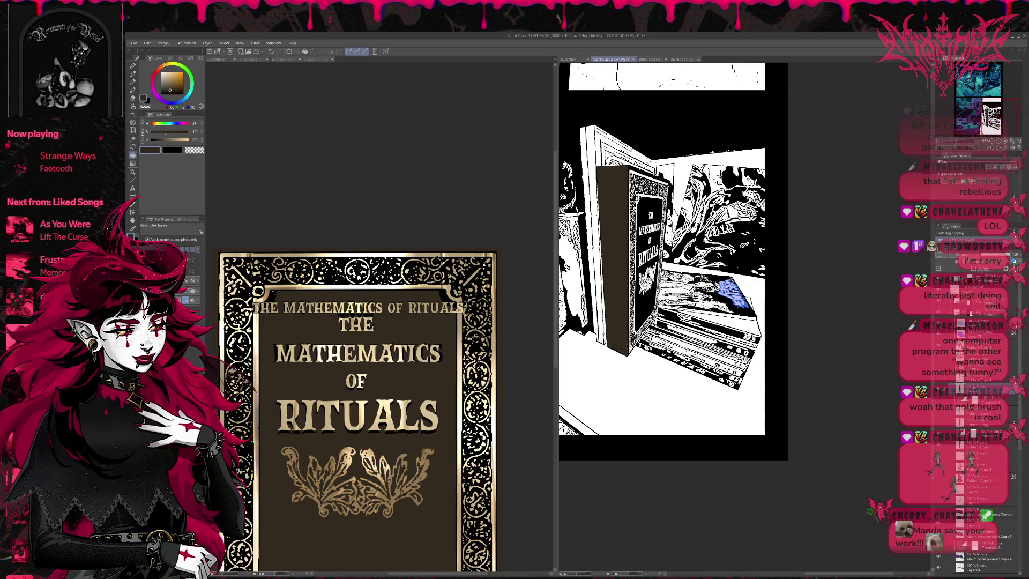
key("ctrl+shift+n")
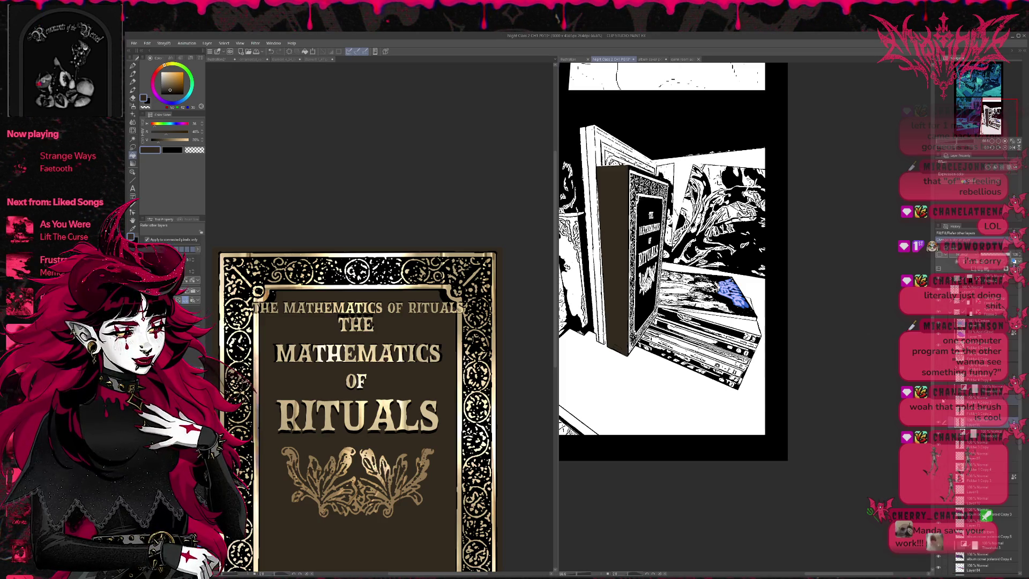
key("ctrl+v")
key("Return")
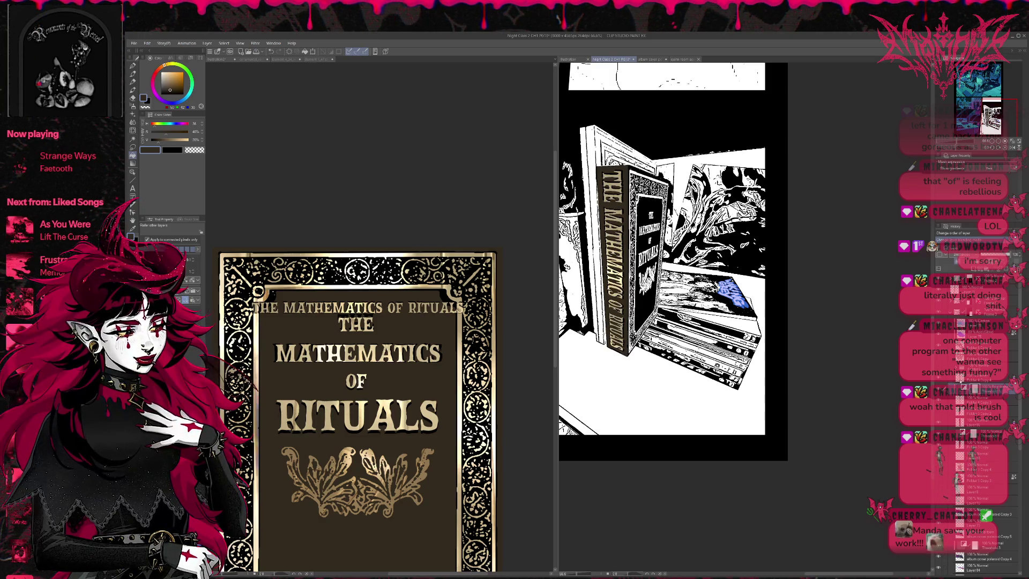
left_click(980, 380)
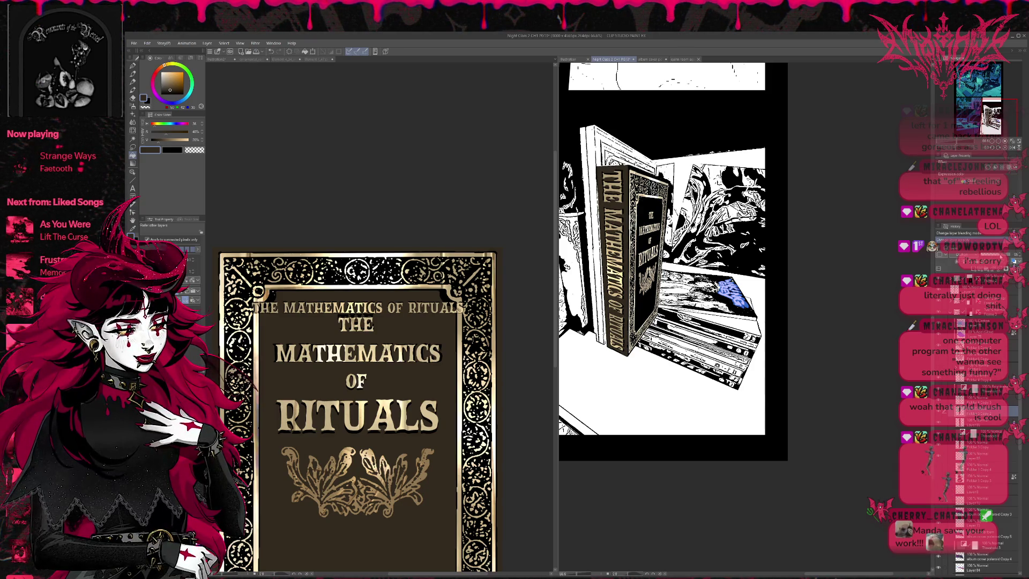
left_click(982, 378)
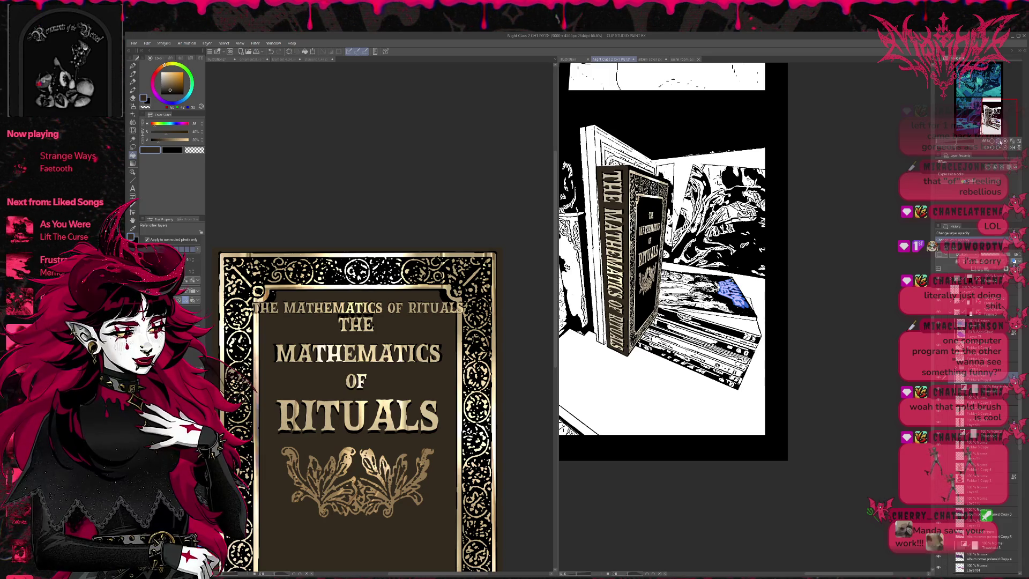
key("ctrl+plus")
key("ctrl+plus")
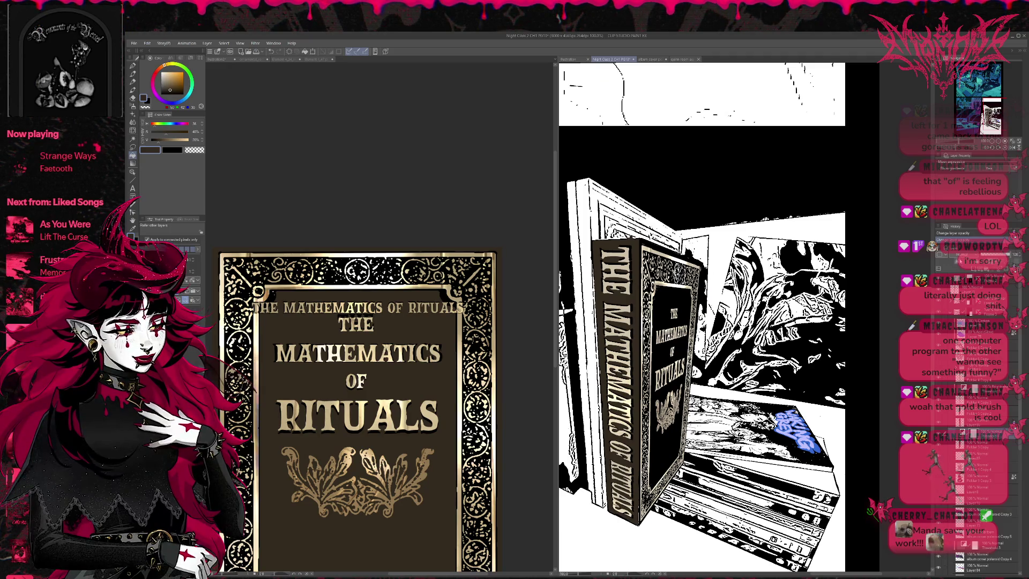
Step: Select a working layer and switch to the G-pen with red as the drawing colour
left_click(966, 456)
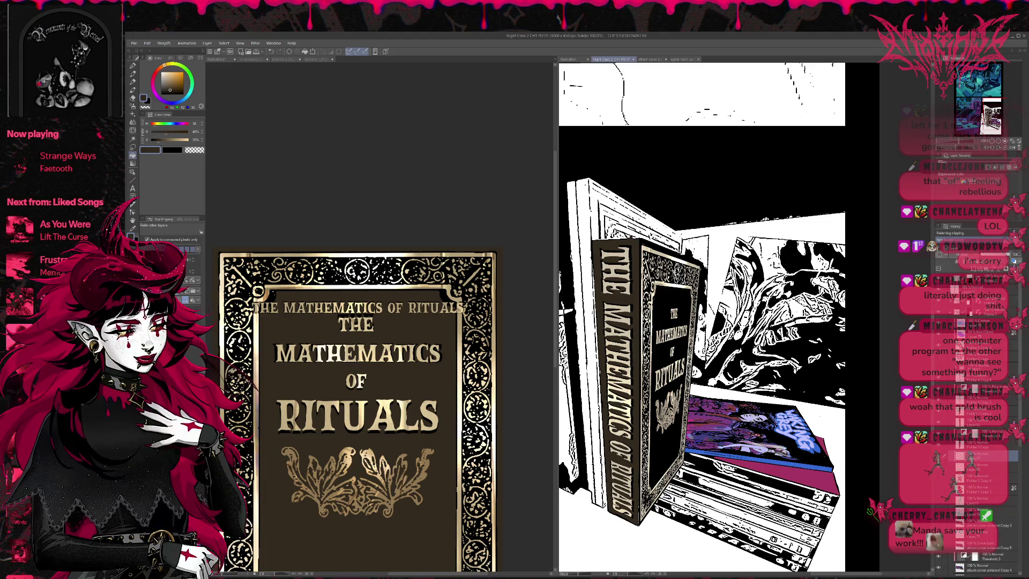
scroll(700, 322, "up", 2)
left_click(182, 72)
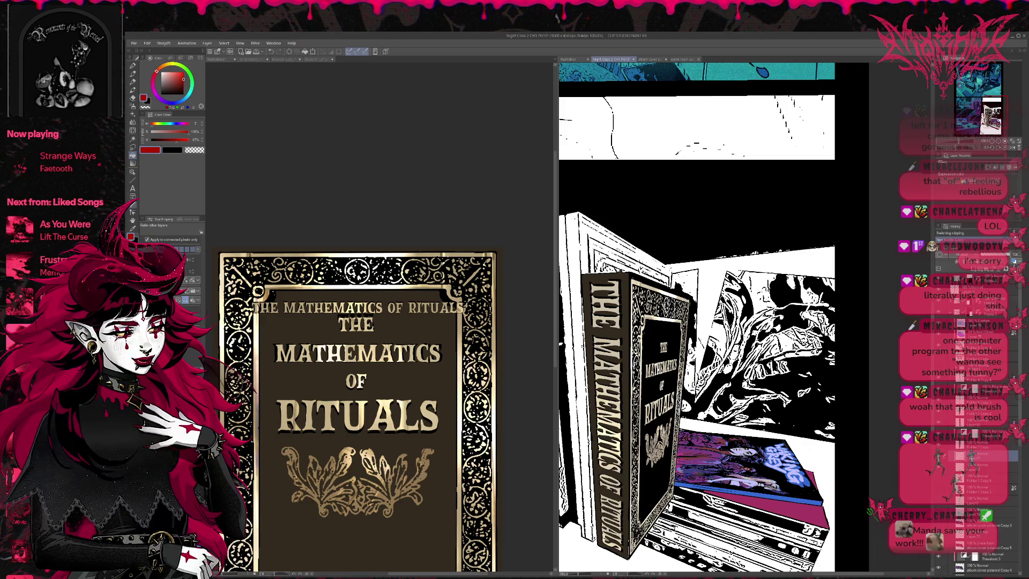
left_click(135, 68)
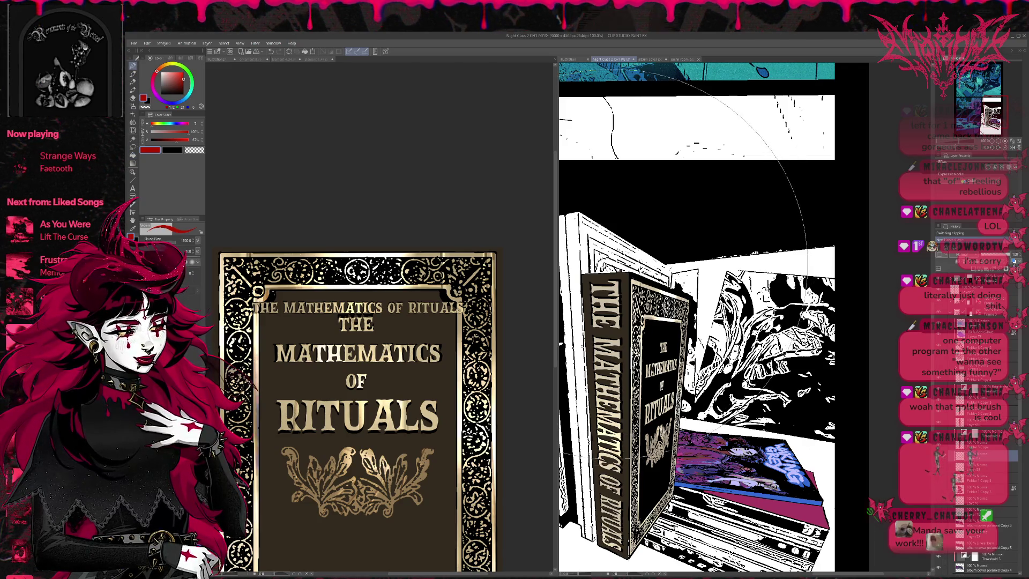
Step: Draw red bookmark strokes on top of the book and erase their overflow
key("p")
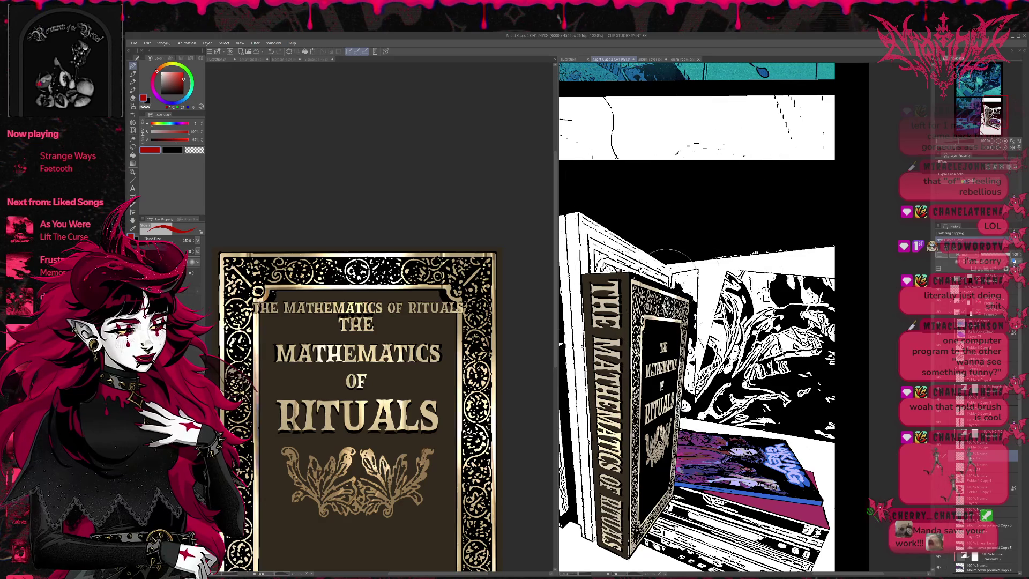
left_click_drag(654, 251, 660, 277)
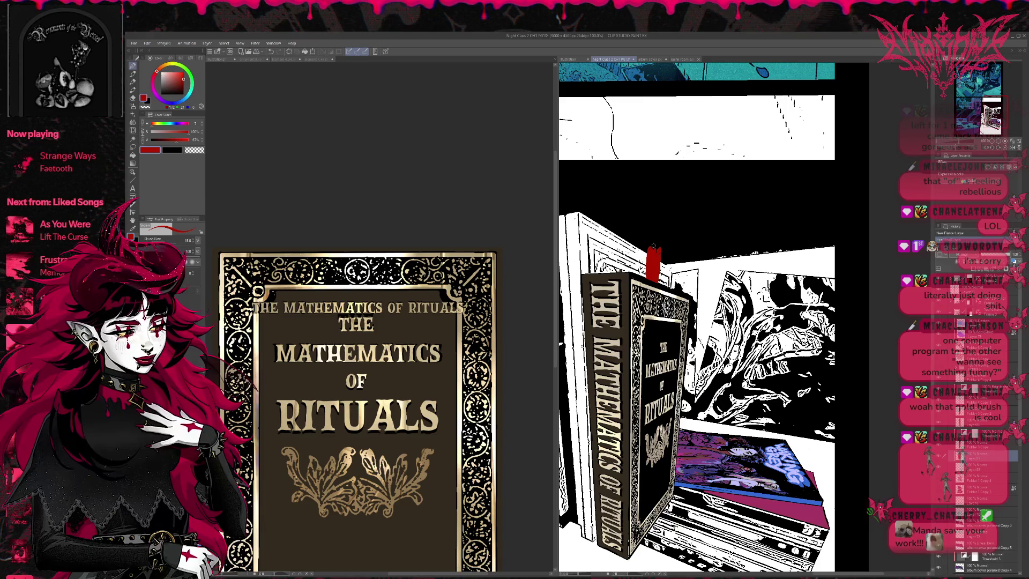
key("e")
left_click_drag(653, 262, 667, 252)
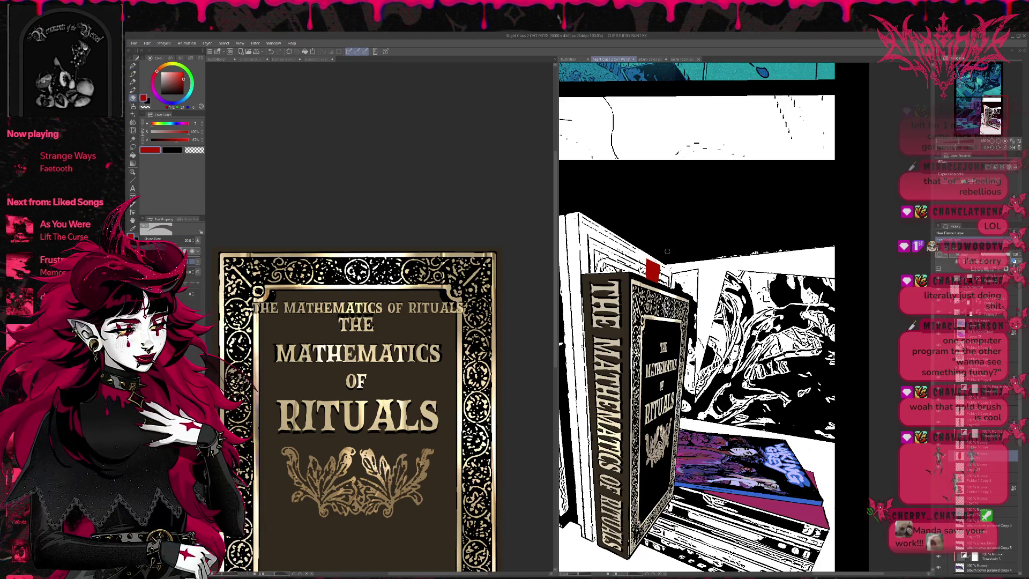
key("p")
mouse_move(599, 279)
left_mouse_down()
mouse_move(597, 256)
mouse_move(601, 278)
left_mouse_up()
key("e")
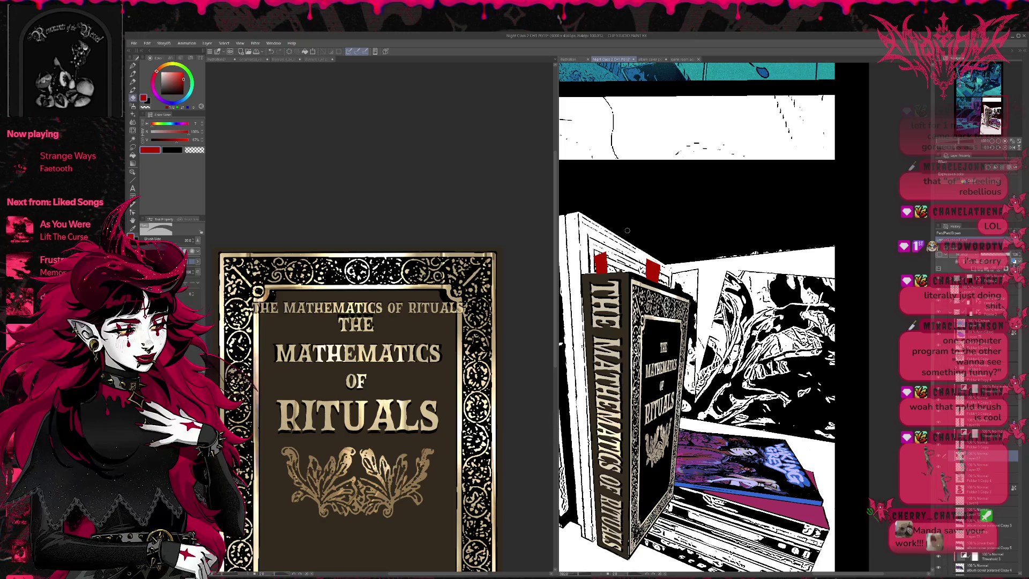
key("p")
Step: Add gold and green bookmark strokes beside the red ones, tidying them with the eraser
left_click(612, 338, "alt")
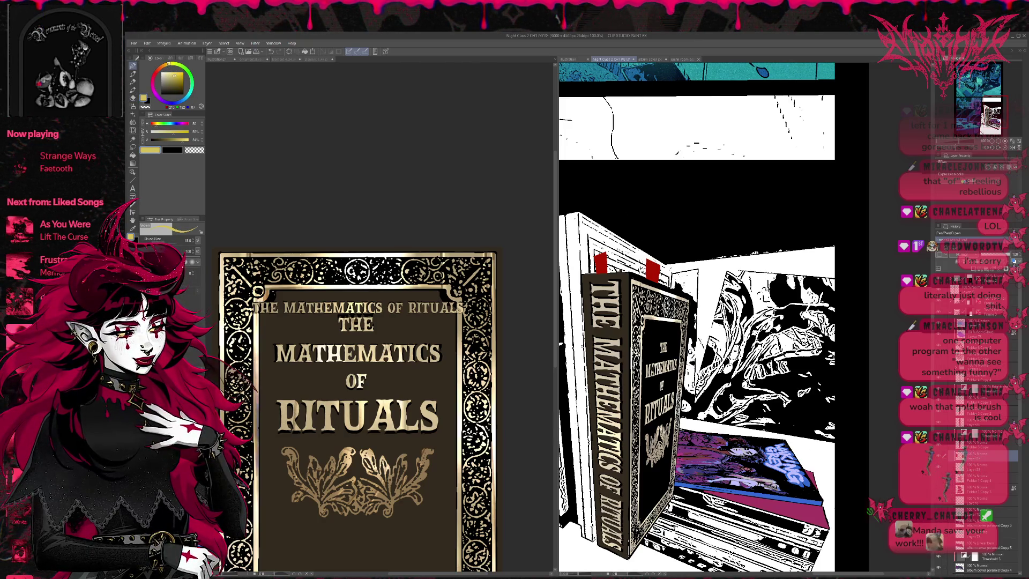
left_click_drag(636, 264, 639, 275)
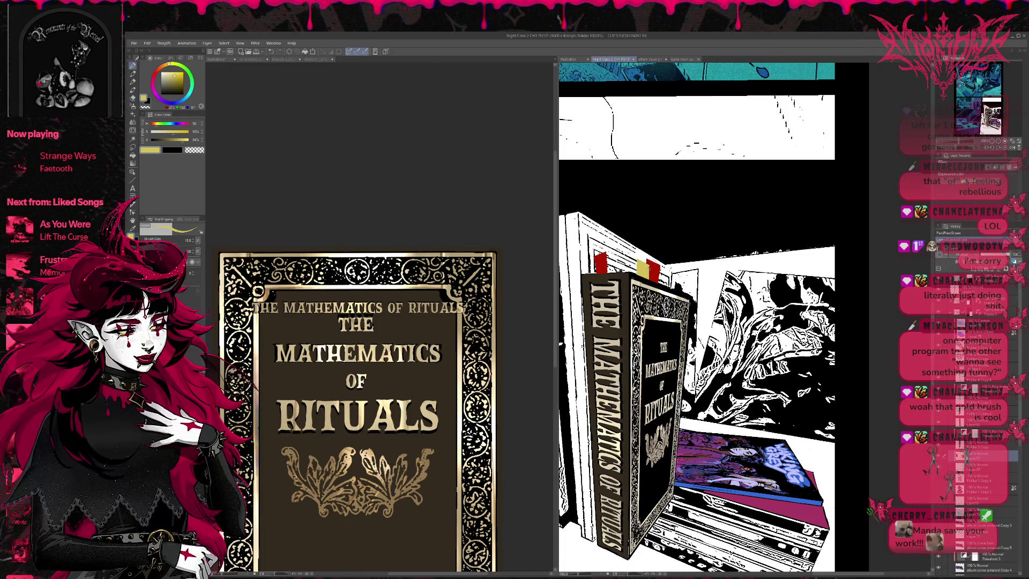
left_click(599, 264, "alt")
left_click(647, 270, "alt")
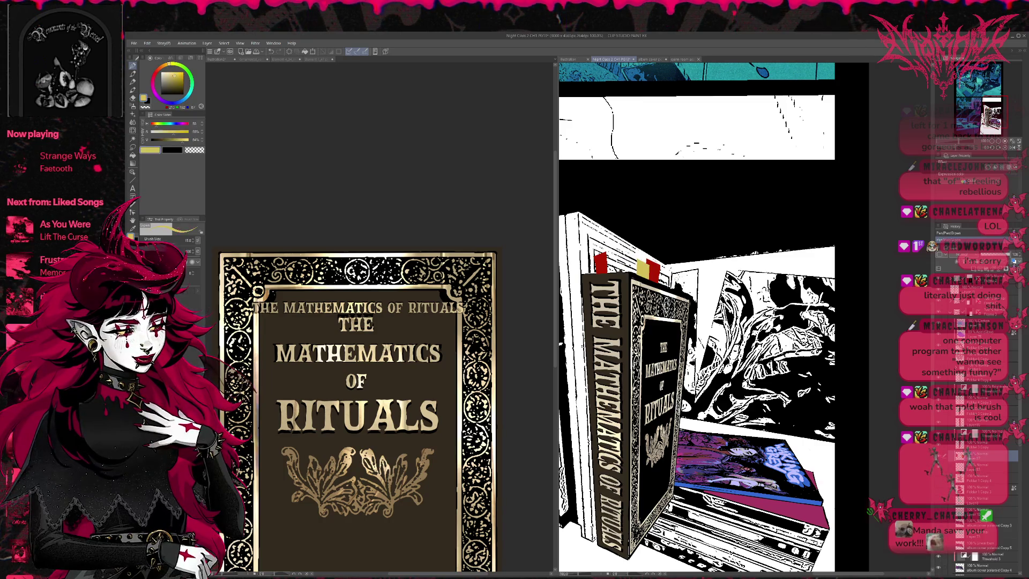
left_click_drag(674, 279, 680, 292)
key("e")
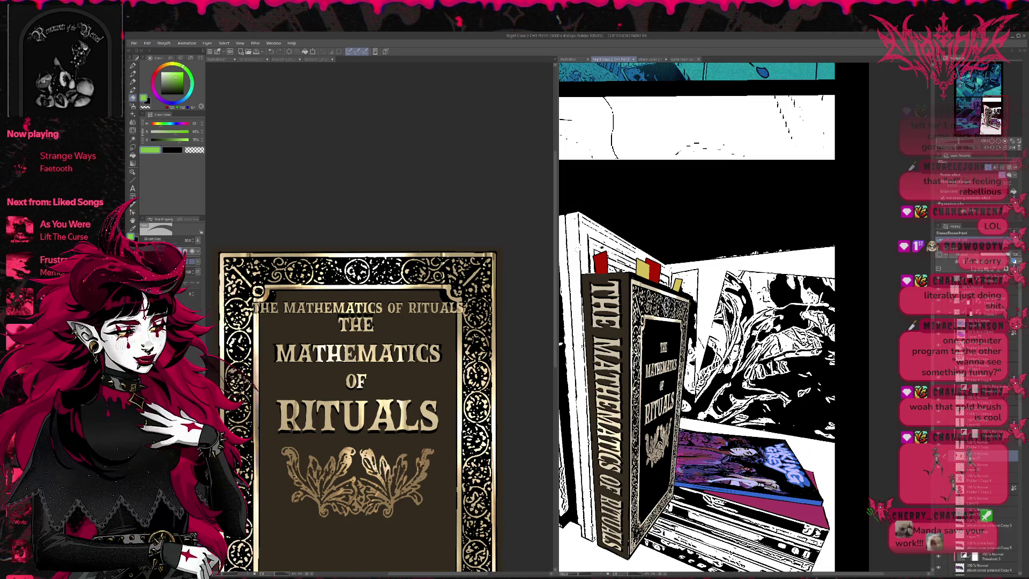
left_click_drag(612, 253, 624, 274)
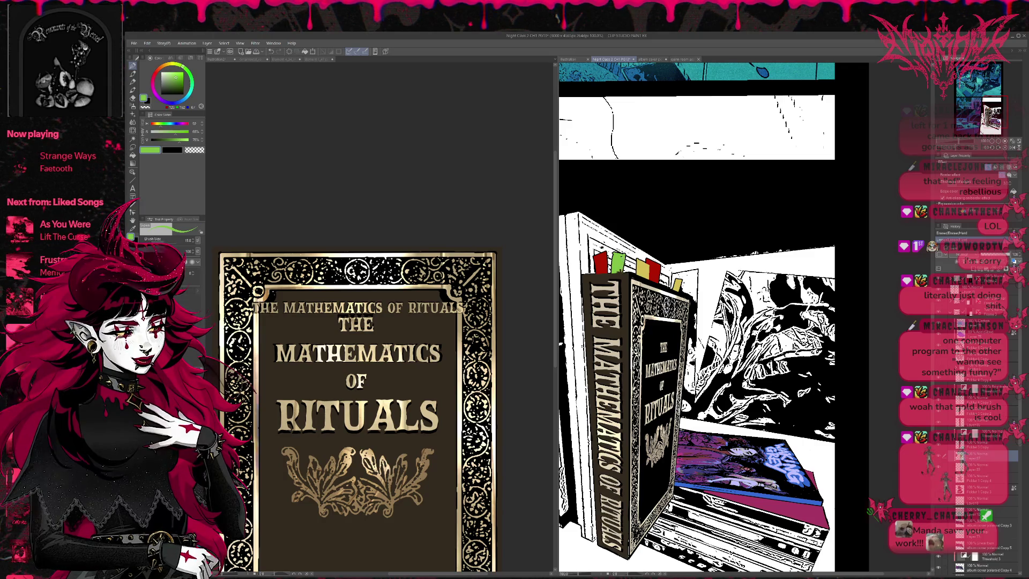
key("e")
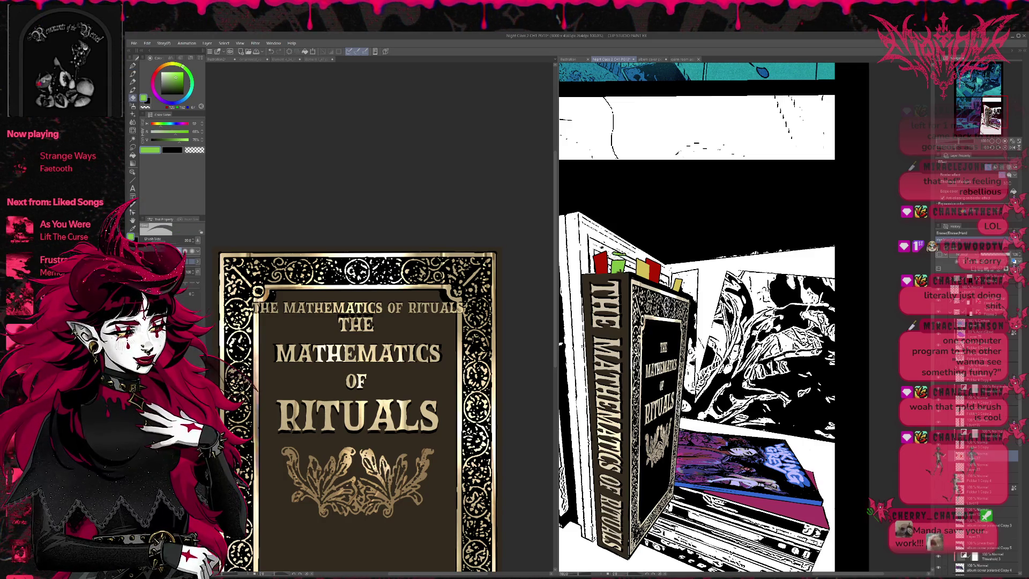
left_click_drag(612, 267, 626, 267)
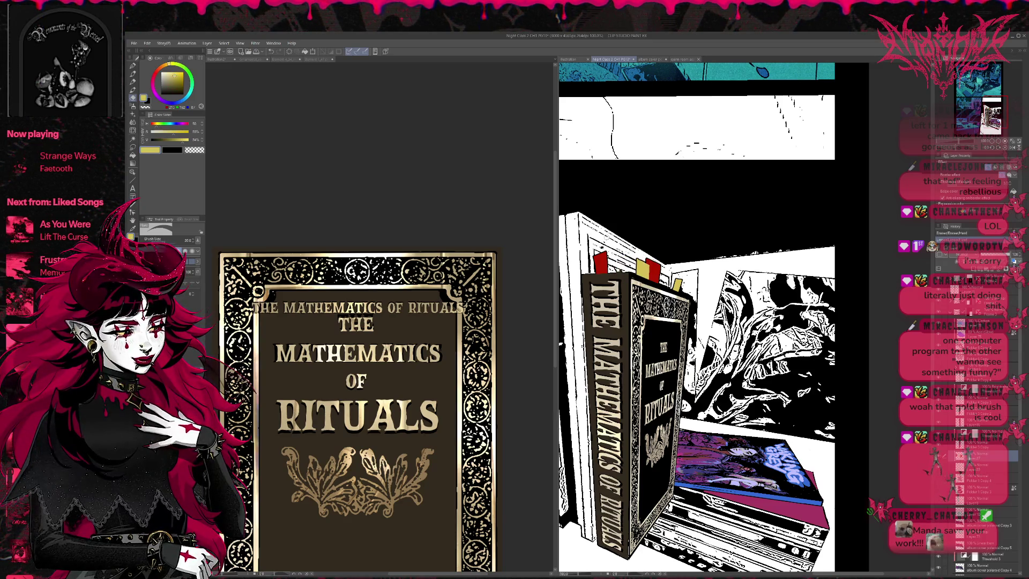
Step: Bucket-fill the tabs light green and yellow, then pick light orange for the next
left_click(173, 133)
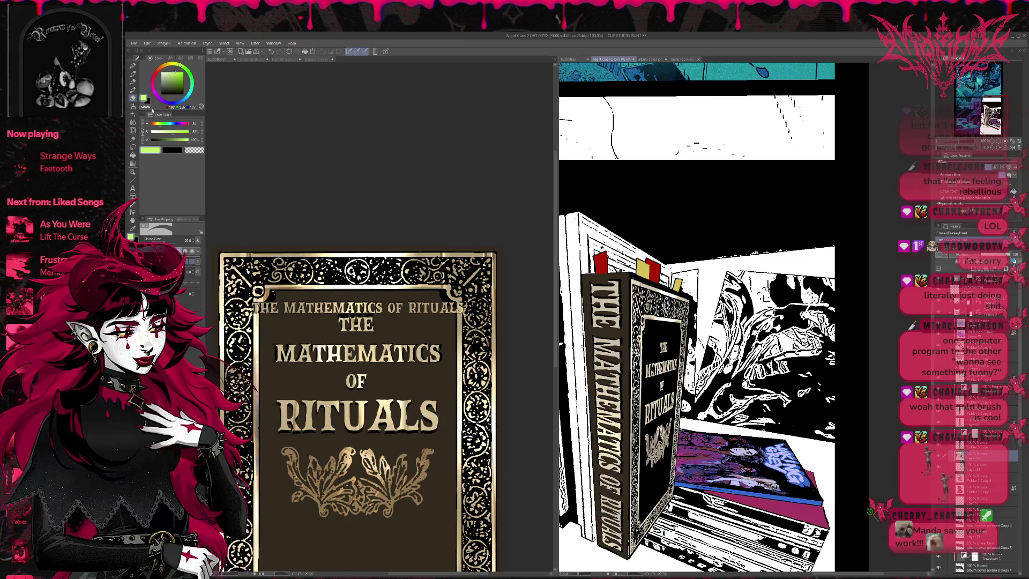
left_click(134, 155)
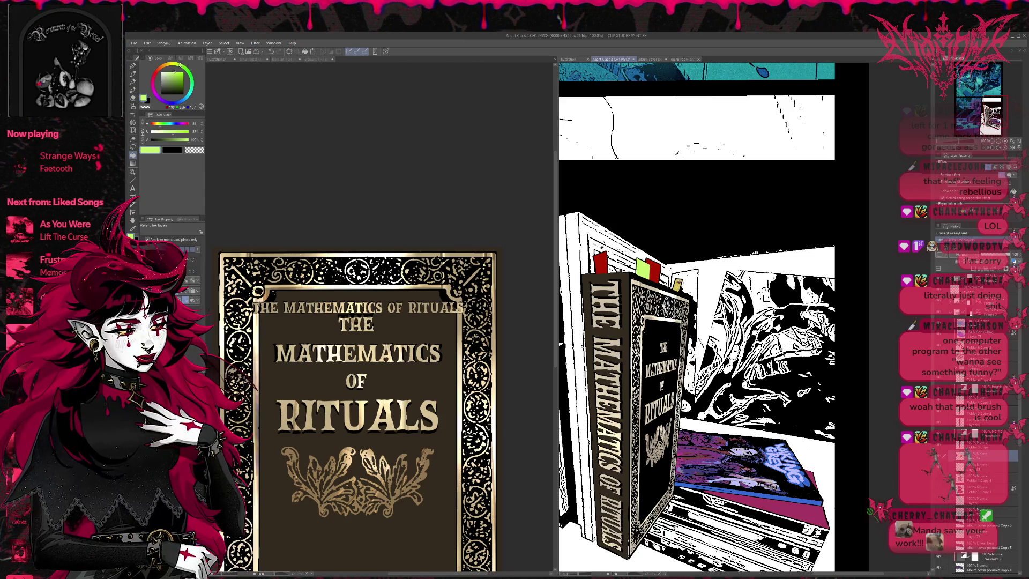
left_click(677, 285)
scroll(691, 265, "up", 1)
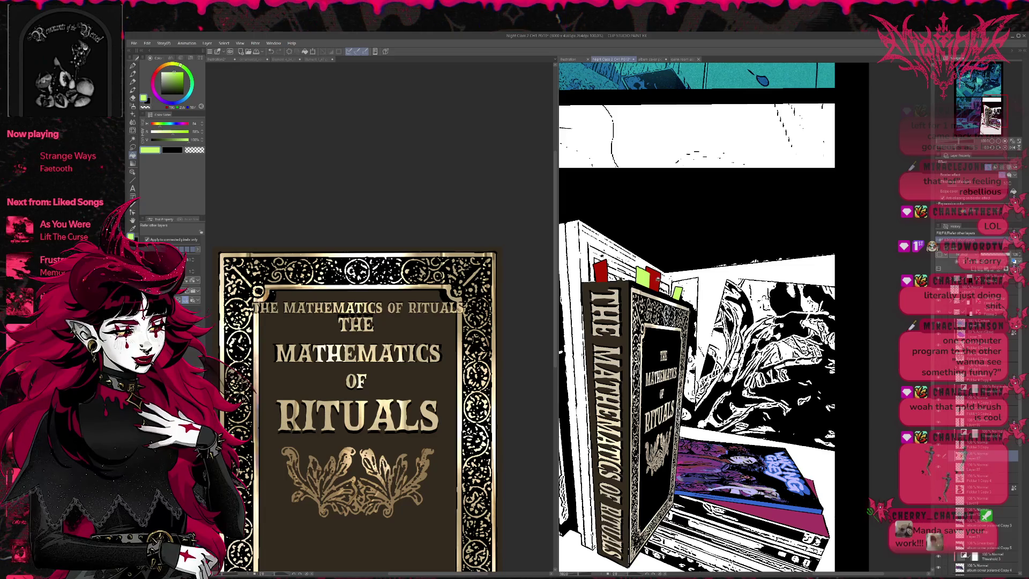
left_click(174, 72)
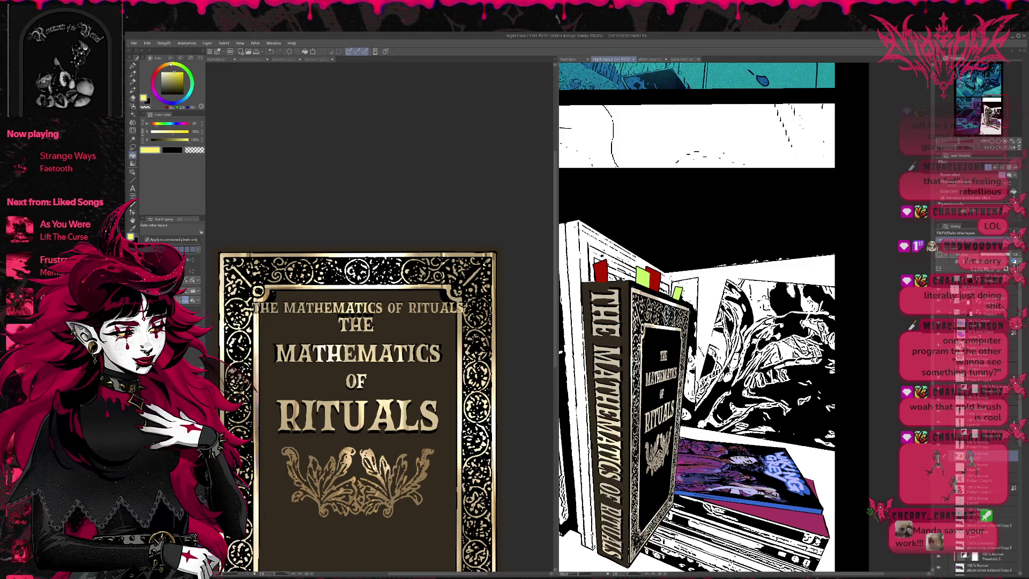
left_click(600, 270)
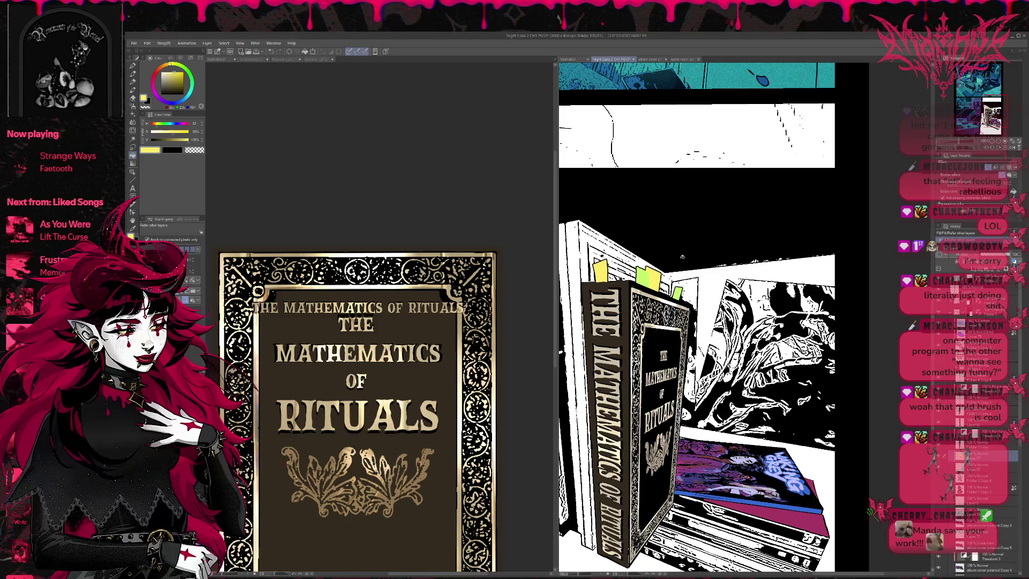
left_click(173, 81)
Step: Fill the remaining red bookmark light orange and return to the gold pen
left_click(651, 279)
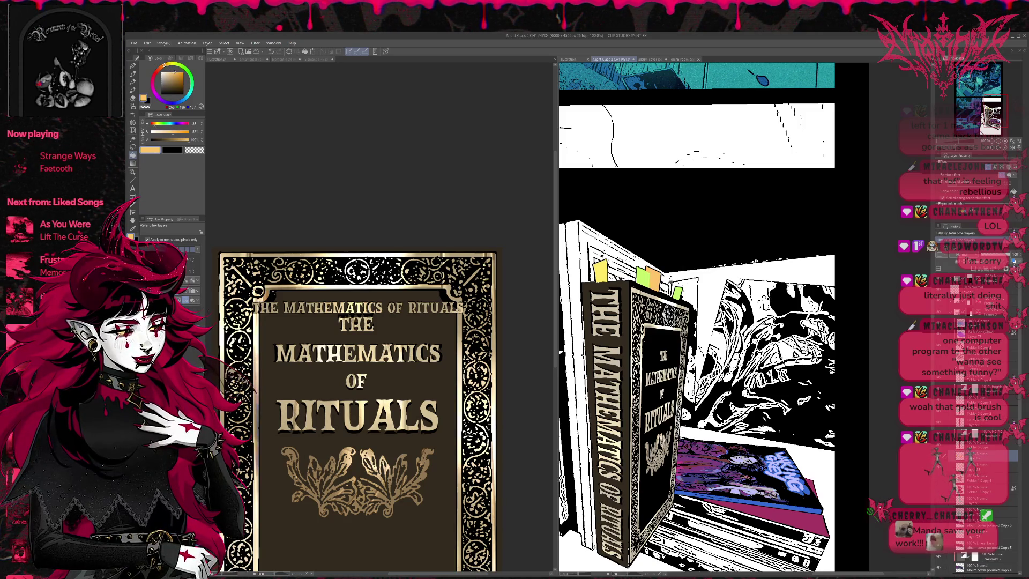
scroll(696, 322, "right", 1)
key("p")
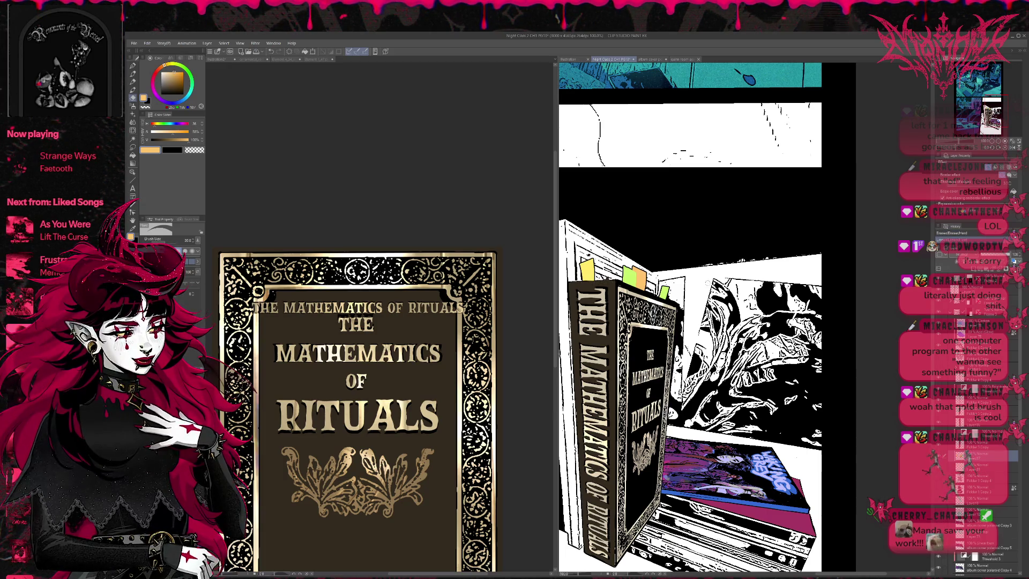
scroll(692, 322, "up", 1)
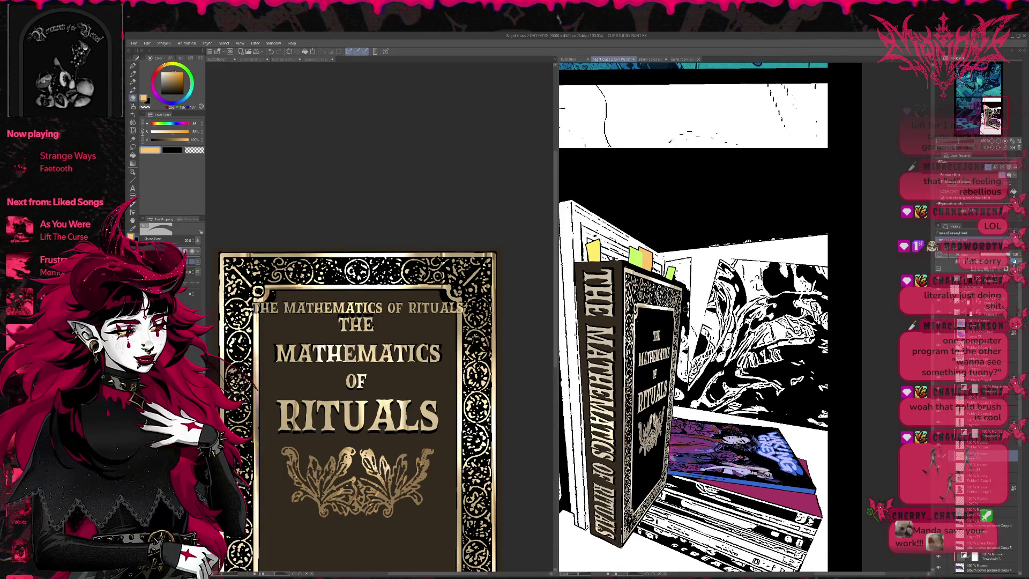
key("b")
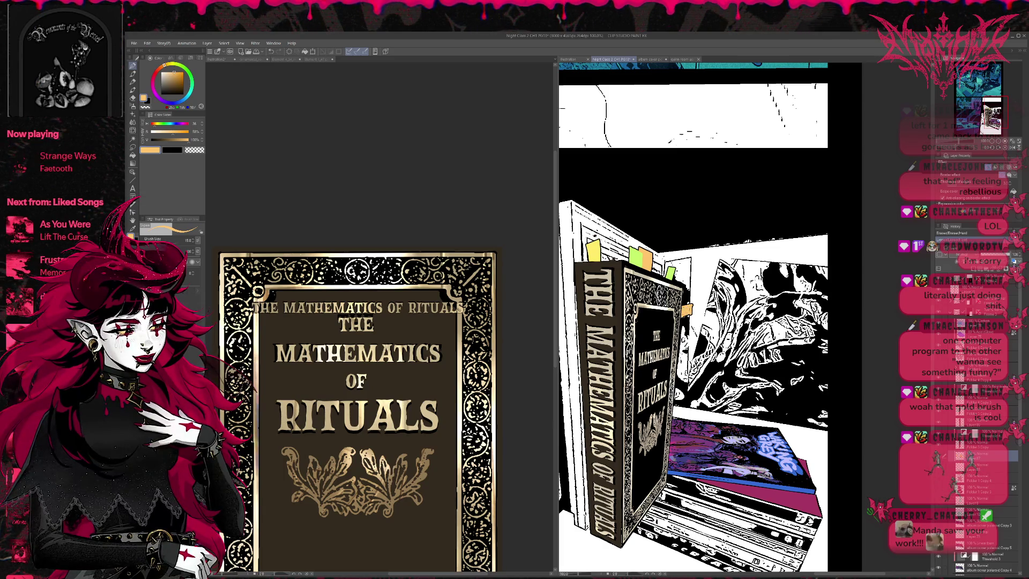
key("e")
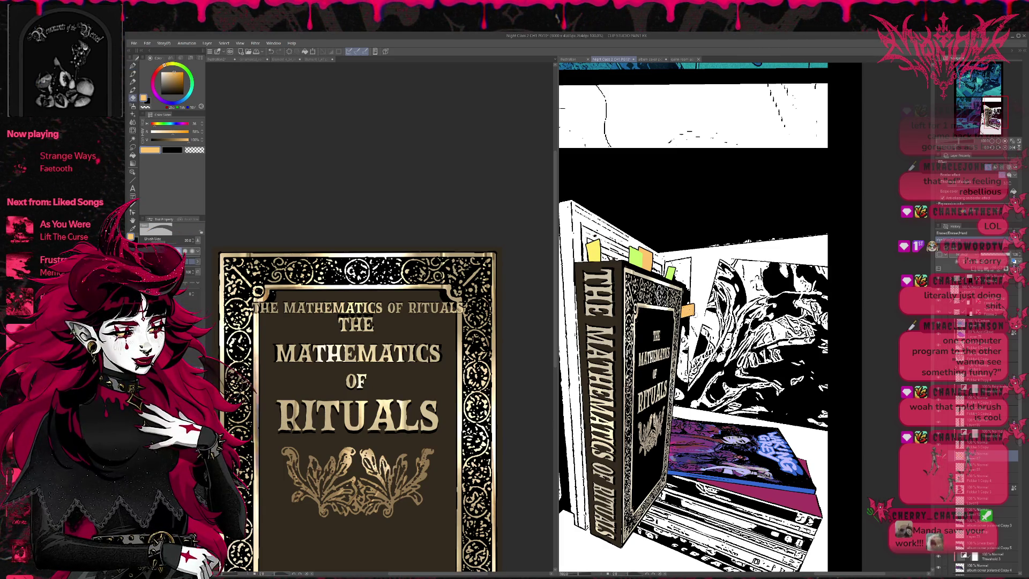
key("b")
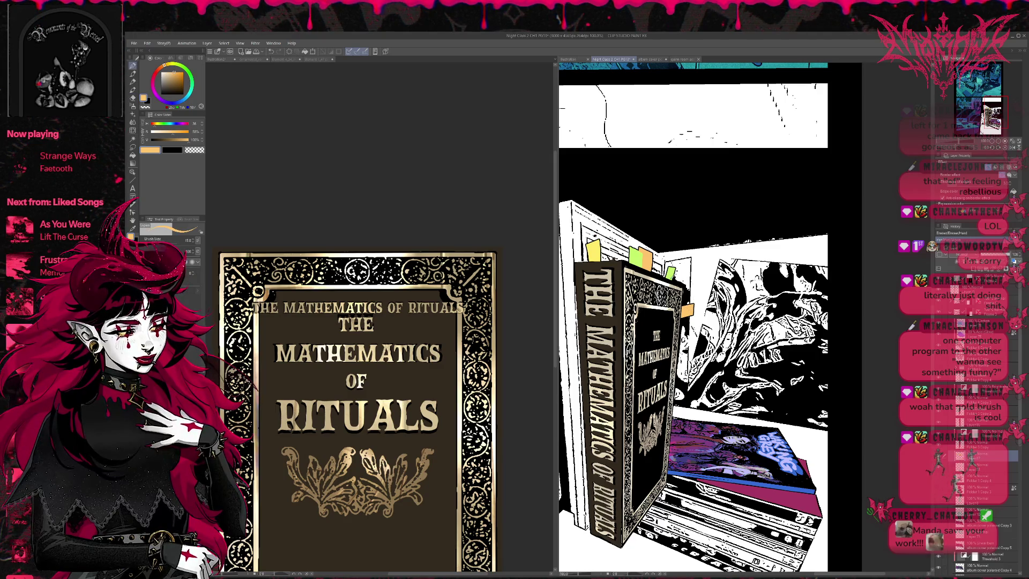
Step: Sample the sticky note's light green and paint a tab on the book's right edge
left_click(671, 273, "alt")
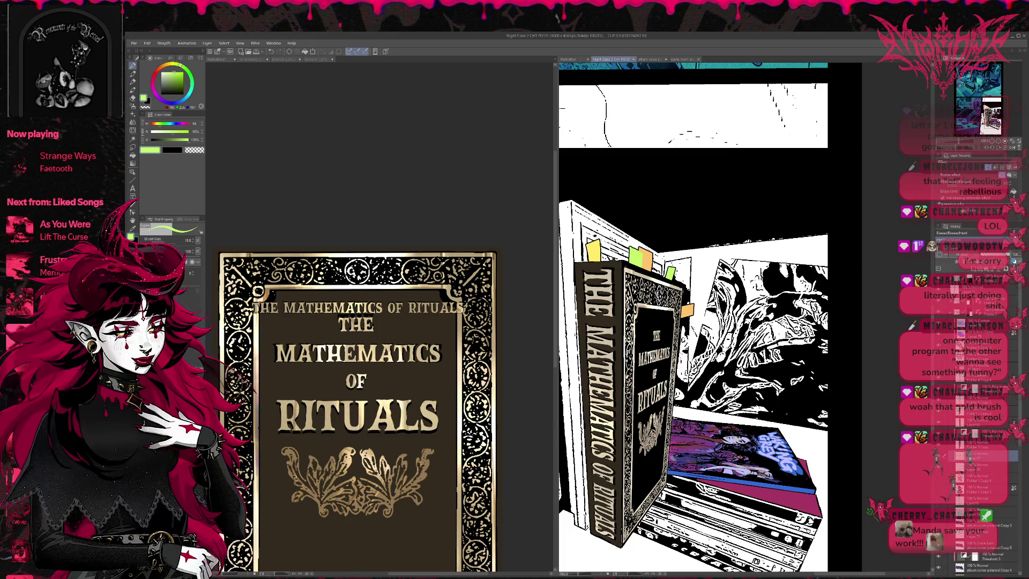
left_click_drag(681, 327, 689, 335)
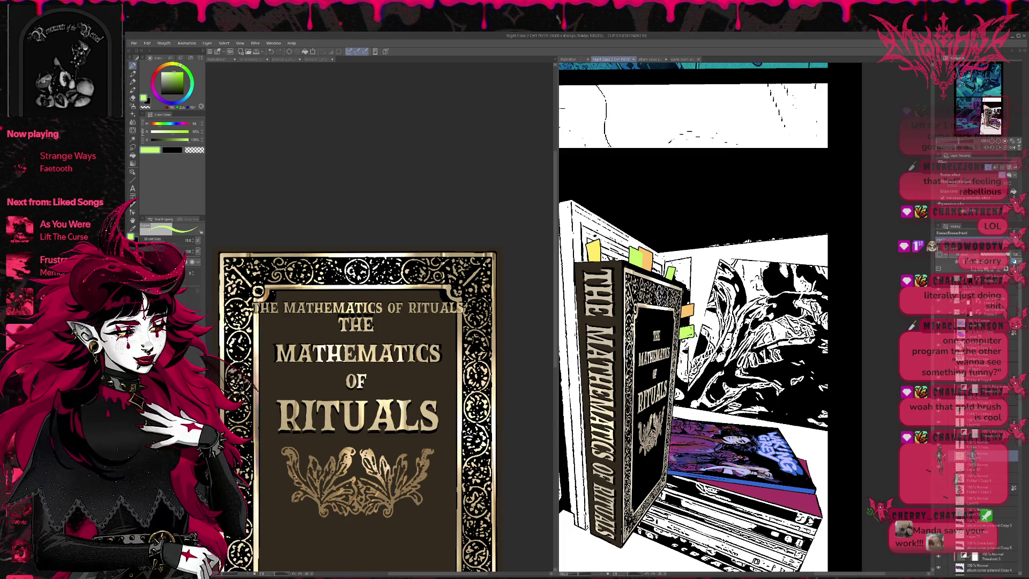
key("e")
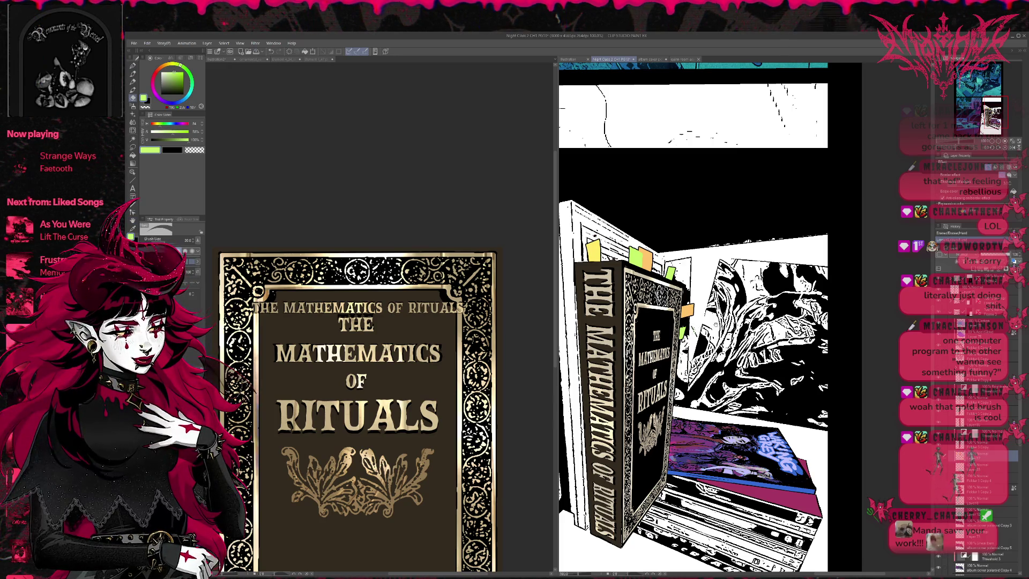
scroll(693, 322, "down", 1)
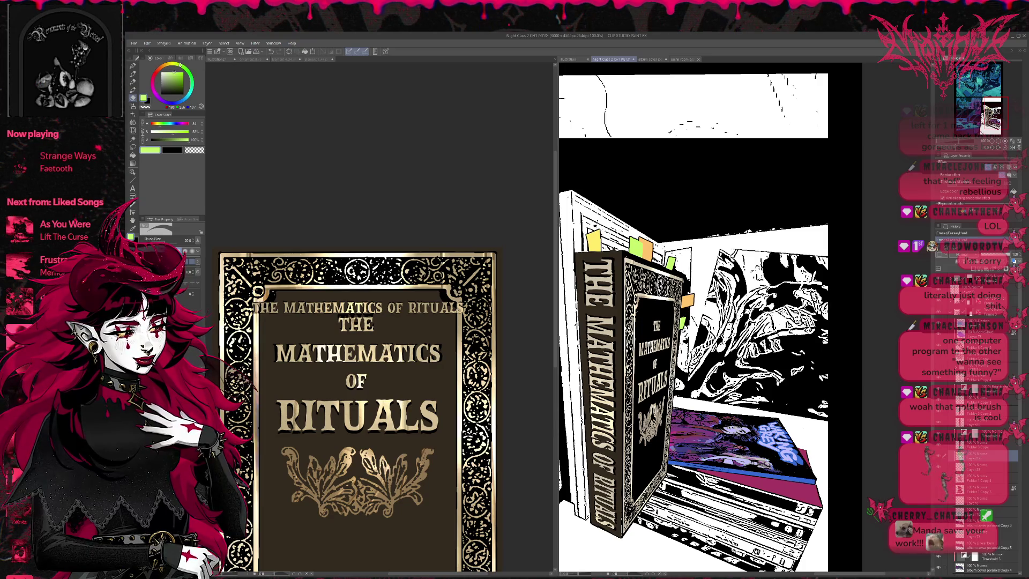
scroll(693, 323, "up", 5)
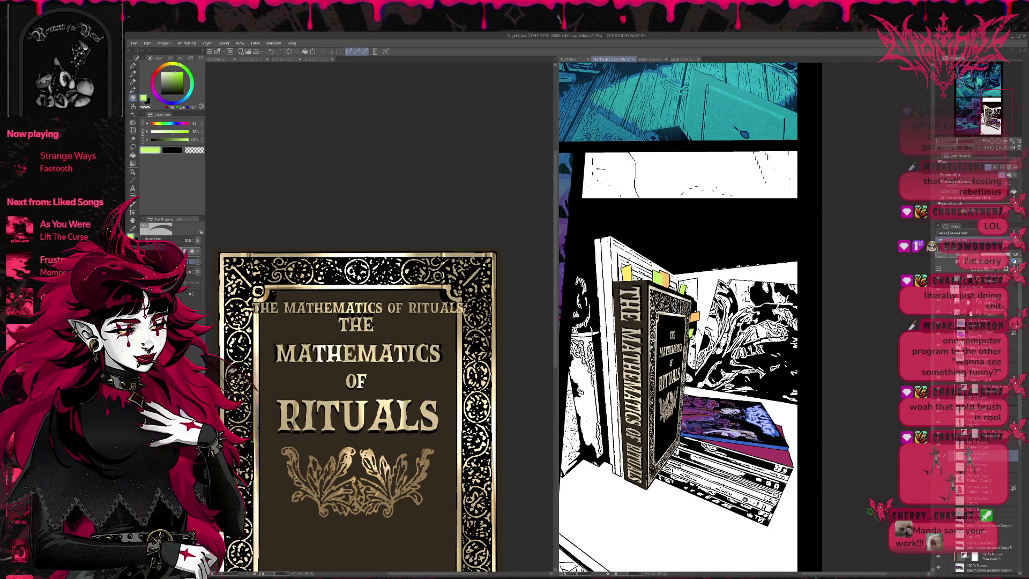
scroll(693, 322, "down", 1)
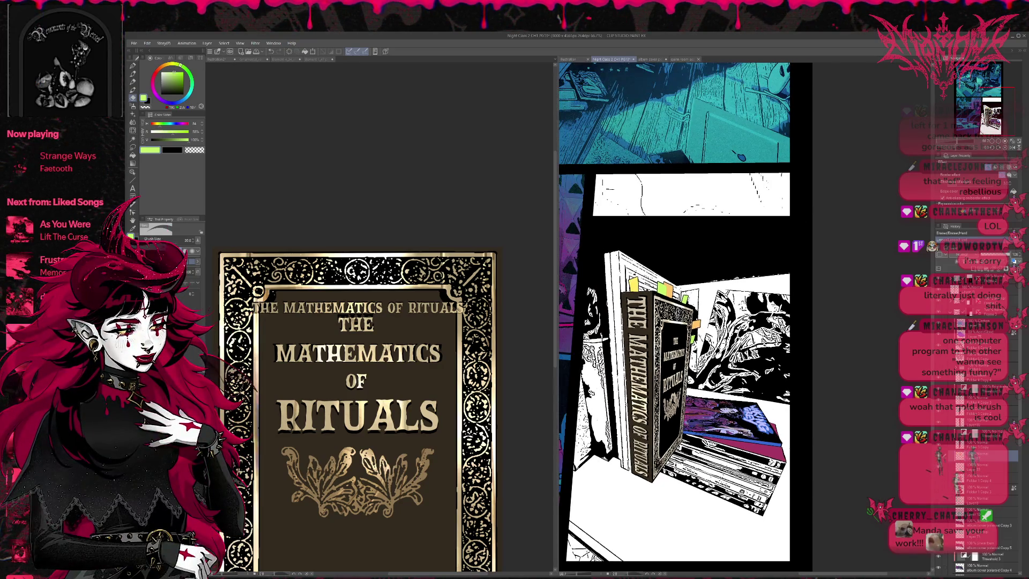
Step: Focus the book cover and switch the right view to the handwritten title list sheet
left_click(429, 186)
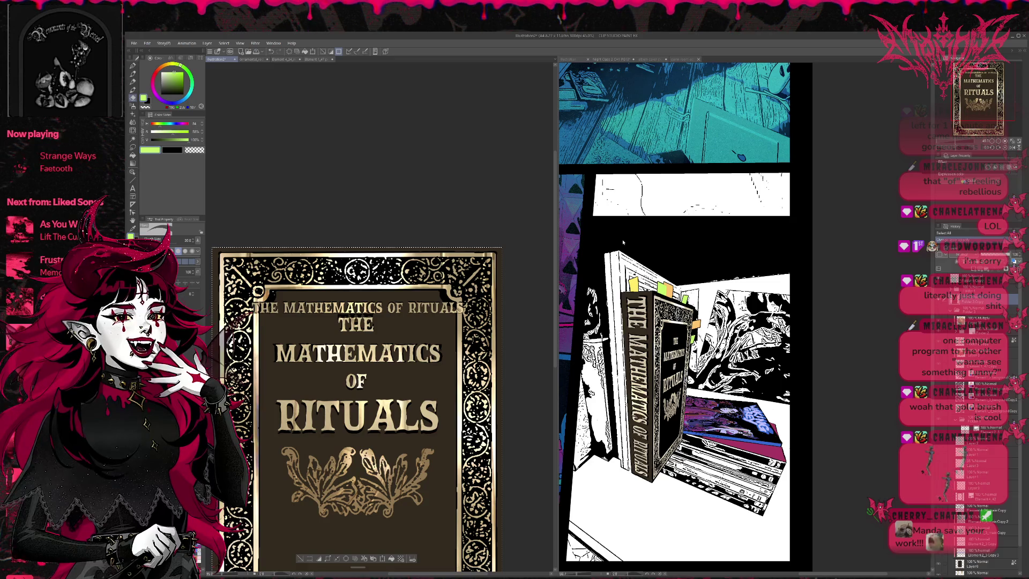
left_click(610, 61)
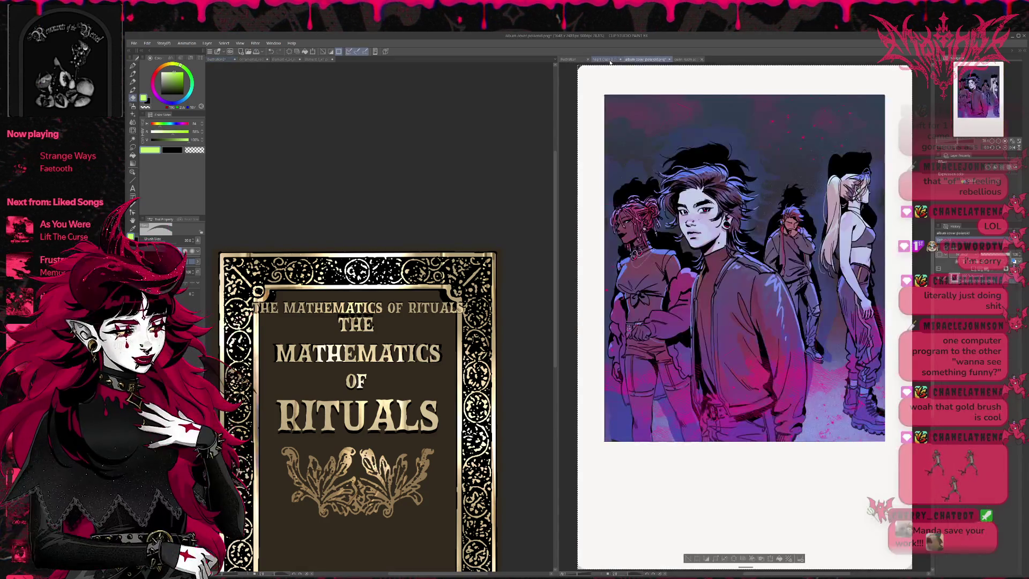
left_click(679, 60)
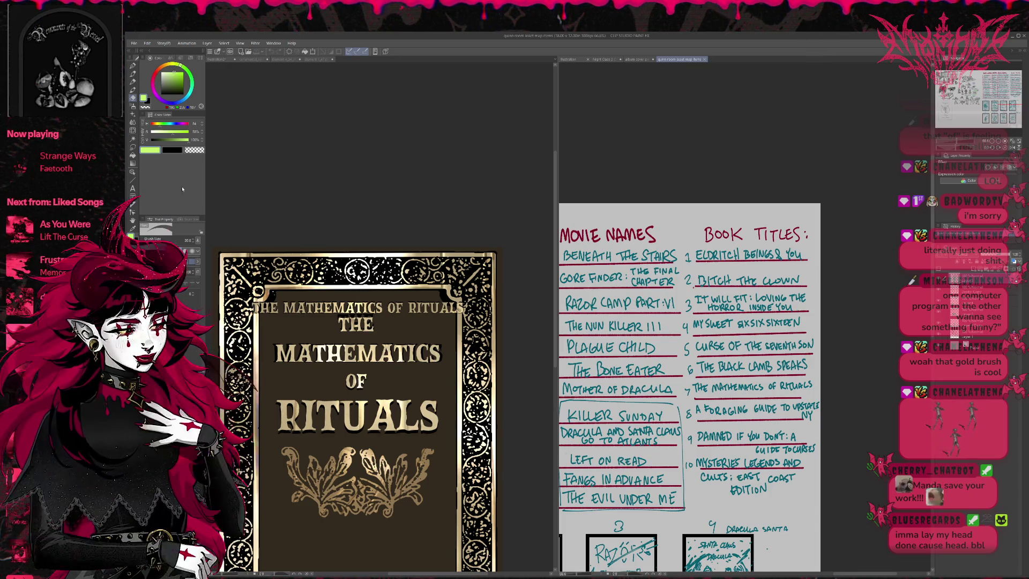
Step: Hide the old cover art and title, then type the new title on one line with the Text tool
key("ctrl+Tab")
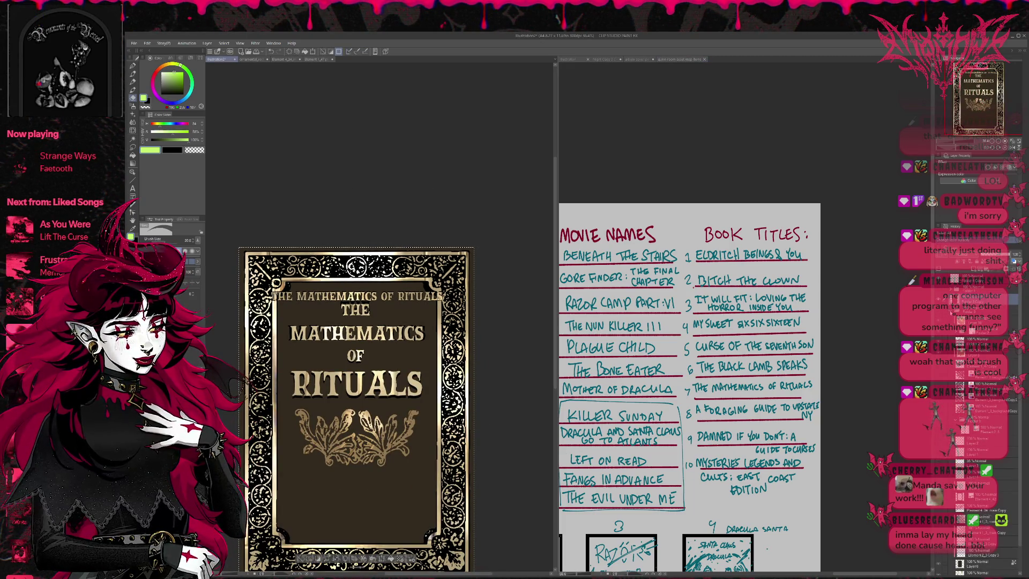
left_click(939, 302)
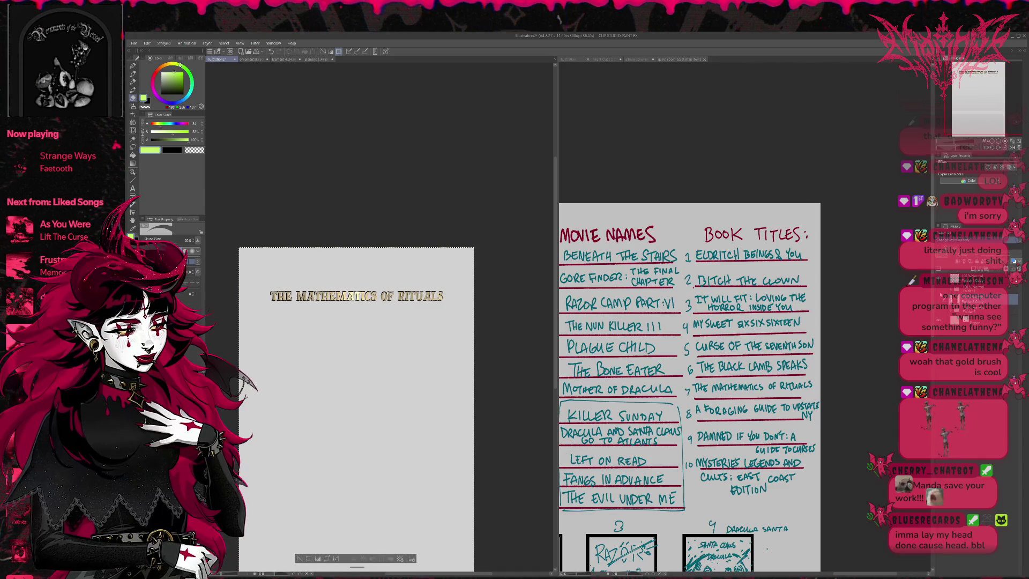
left_click(942, 295)
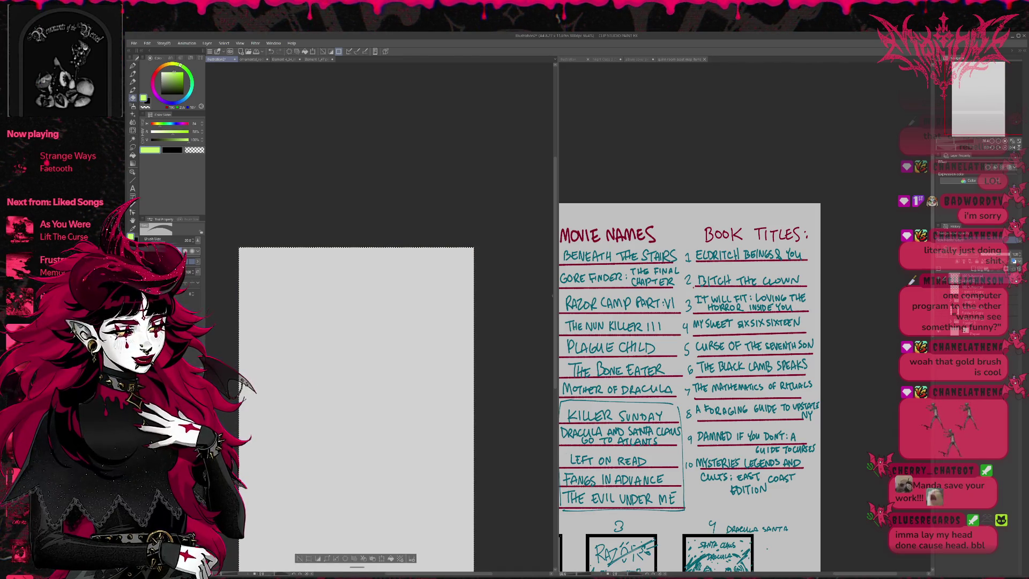
key("t")
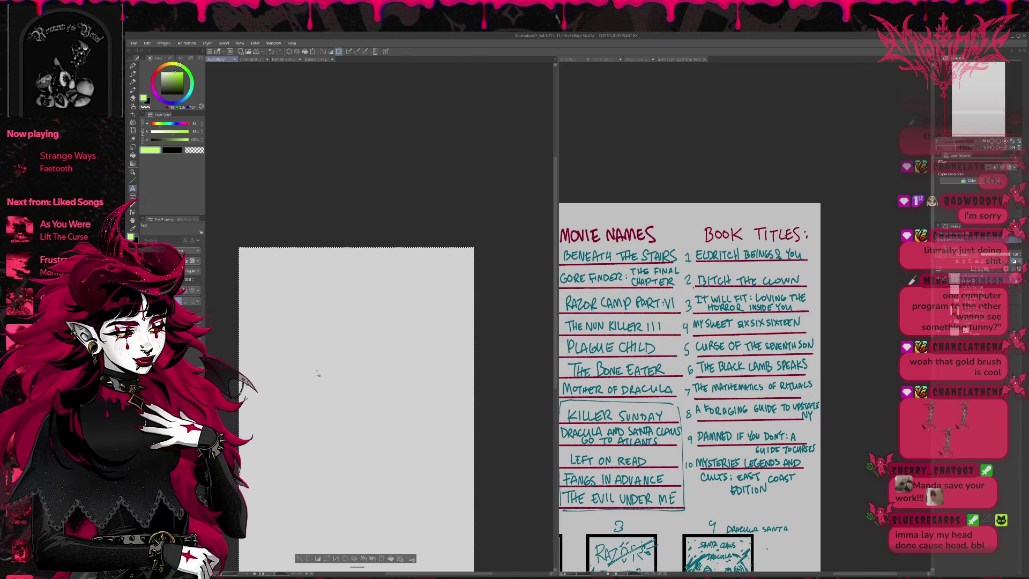
left_click(327, 373)
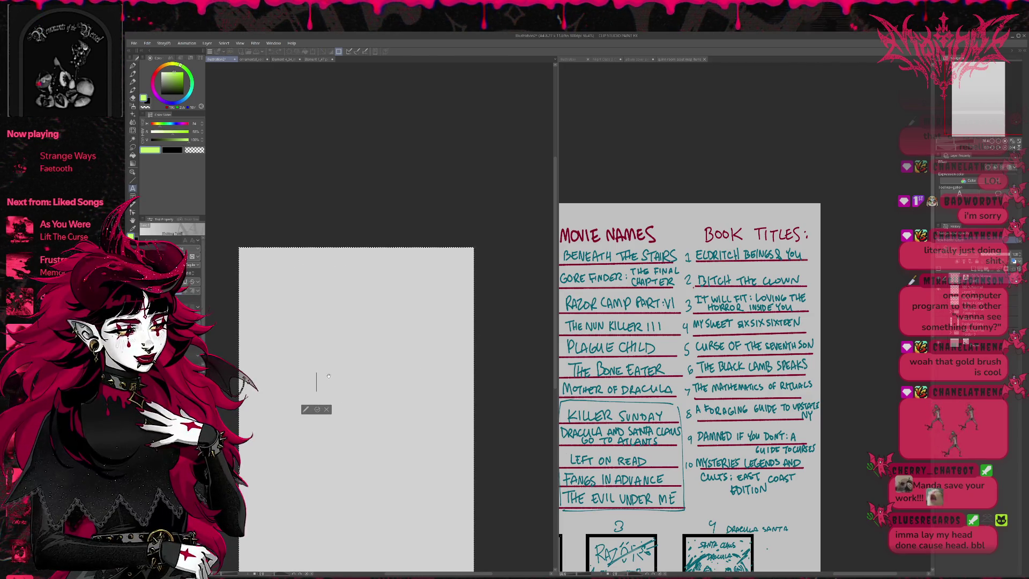
type("DAMNED")
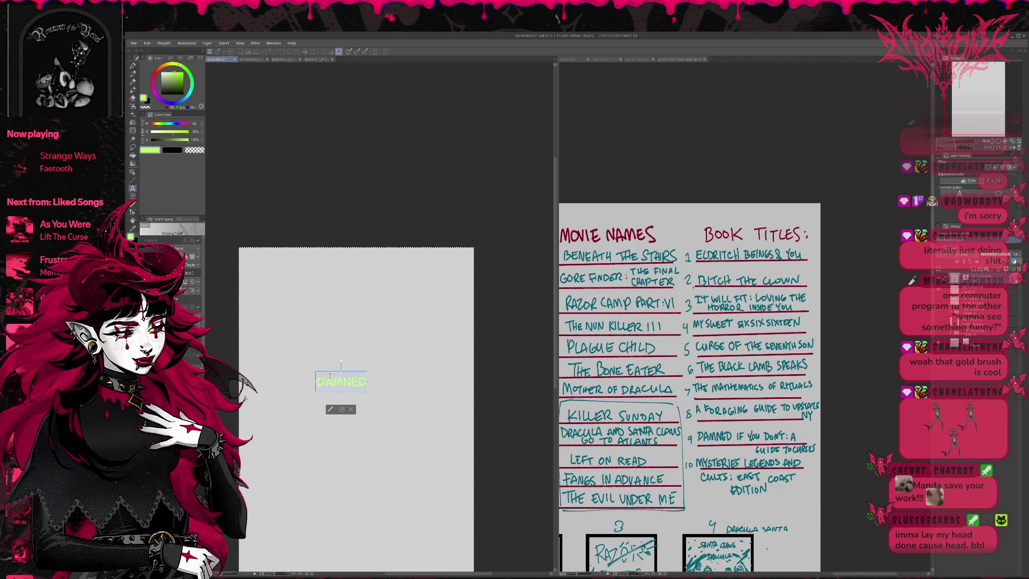
type("x")
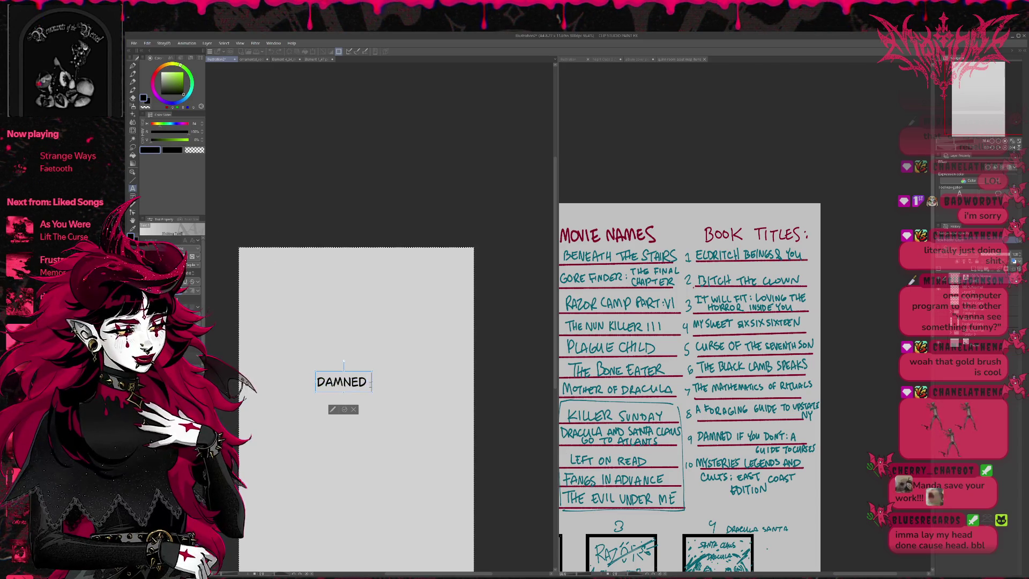
type(" IF YOU DON'T")
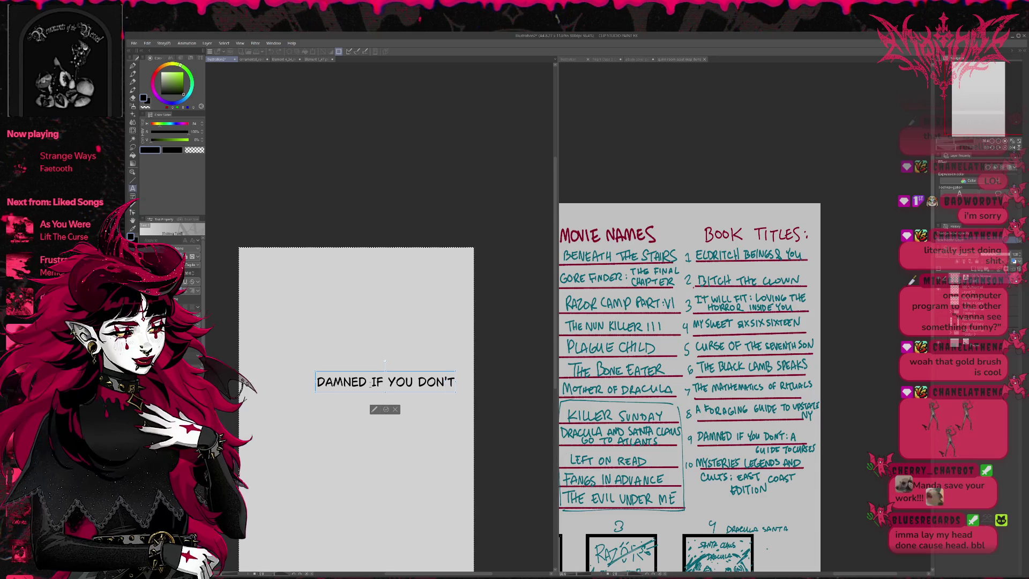
type(":")
key("Return")
type("A G")
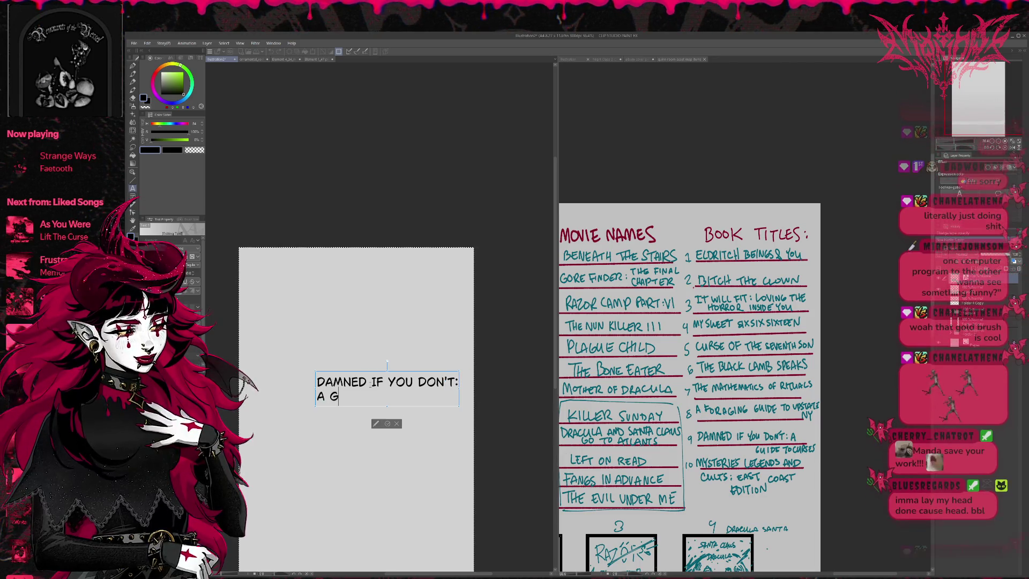
type("UIDE TO CUR")
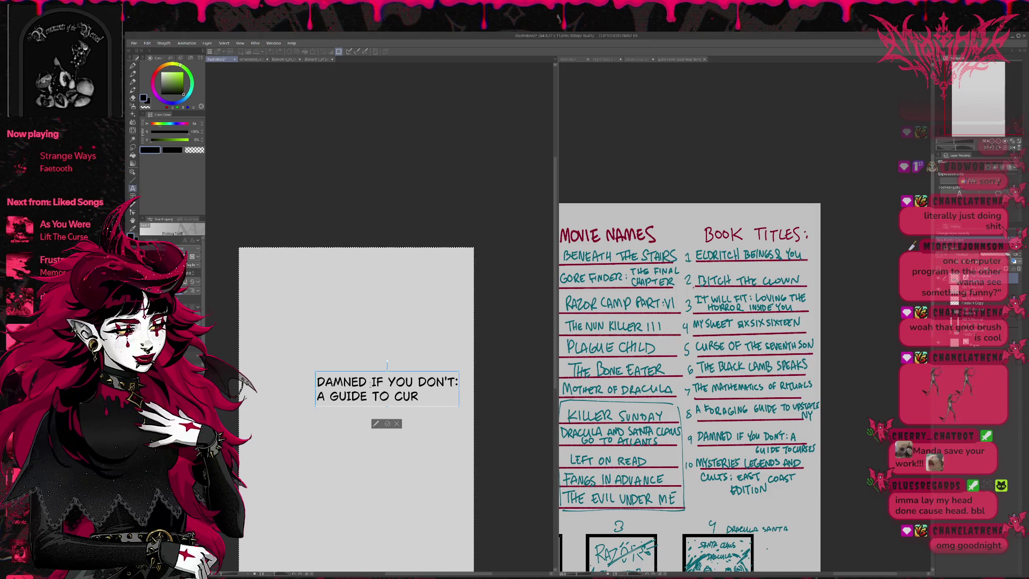
type("SES")
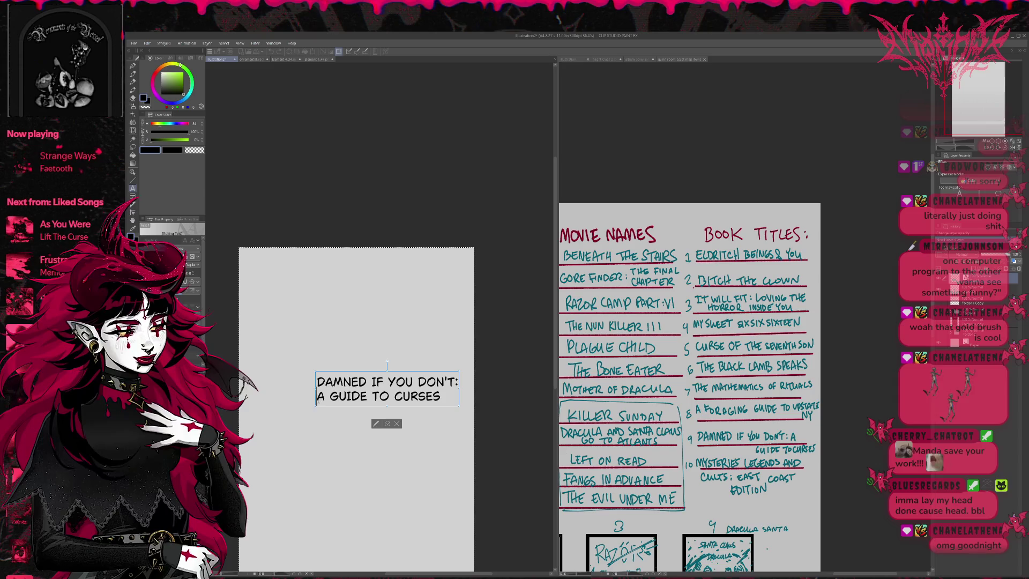
key("Home")
key("BackSpace")
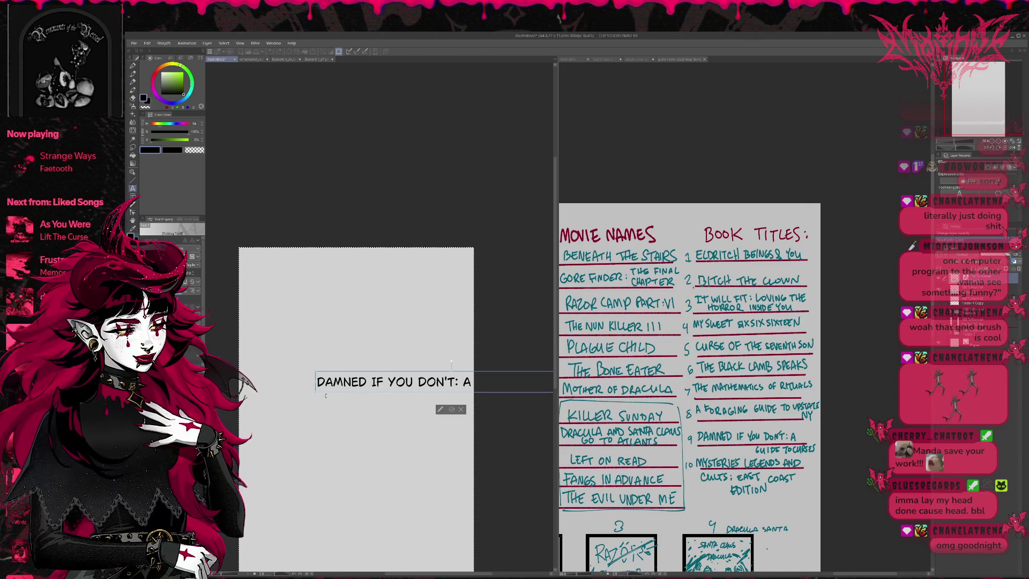
Step: Move the title left onto the page, shrink it to fit the width and nudge it upward
left_click_drag(334, 391, 257, 405)
type("GUIDE TO C")
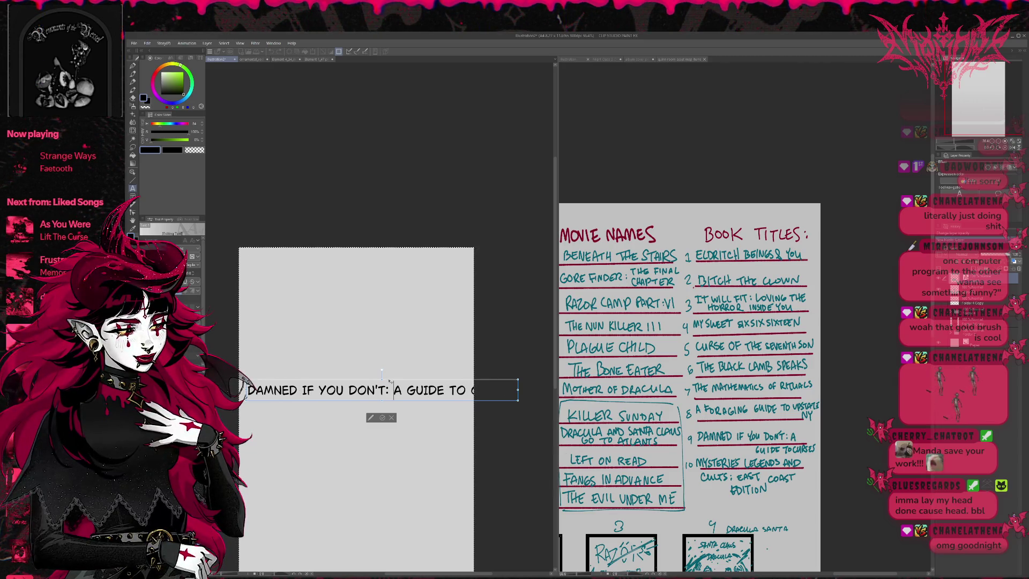
key("ctrl+a")
key("Down")
key("Down")
key("Down")
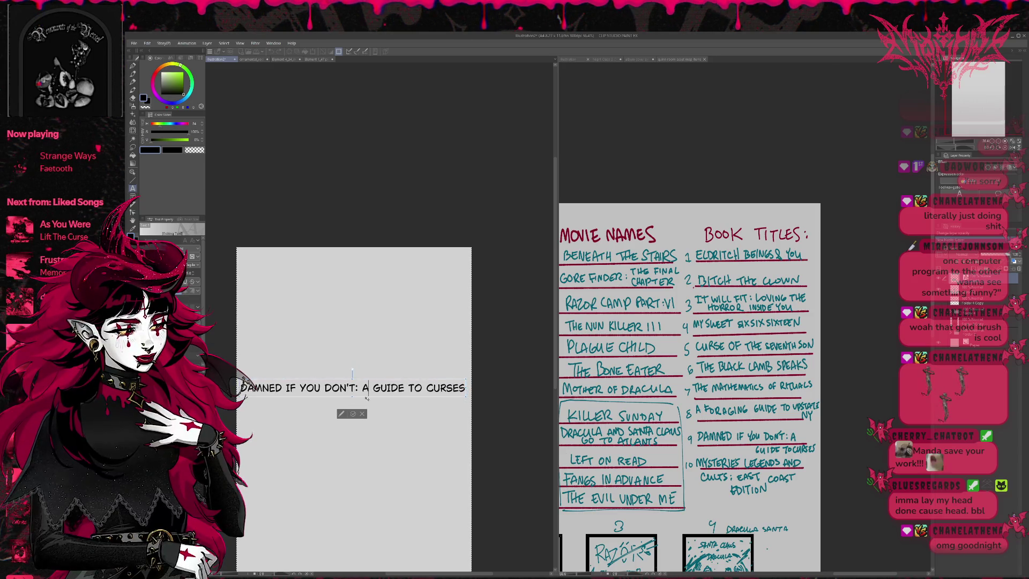
key("Escape")
left_click_drag(354, 387, 355, 381)
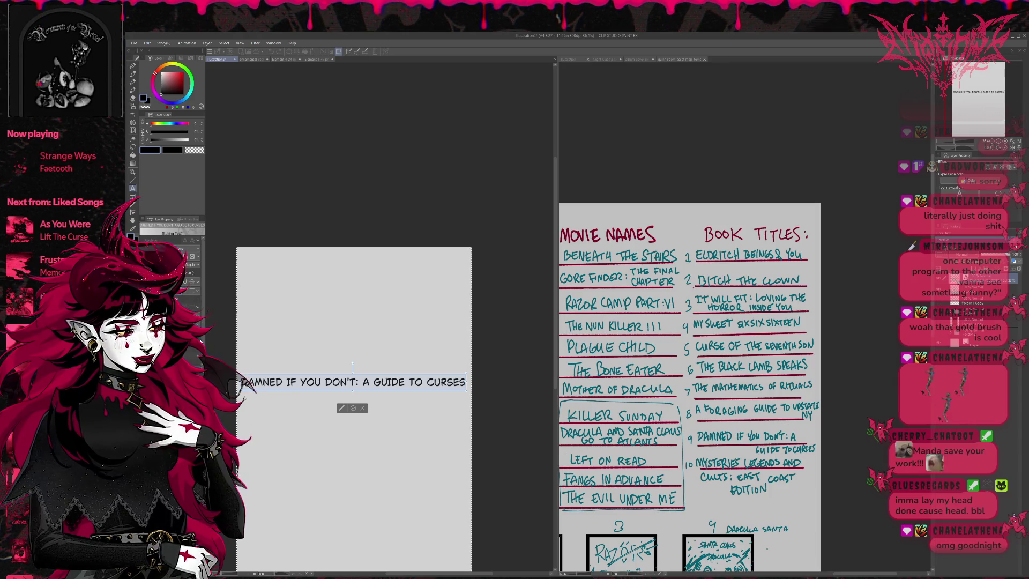
Step: Cycle the title through hand-lettered fonts and settle on a serif font
key("Down")
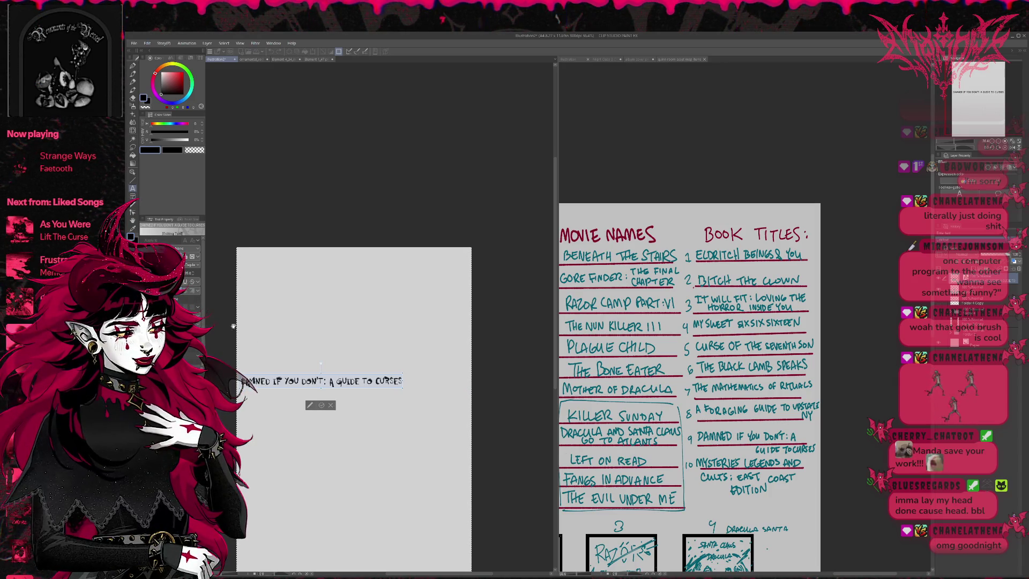
key("Down")
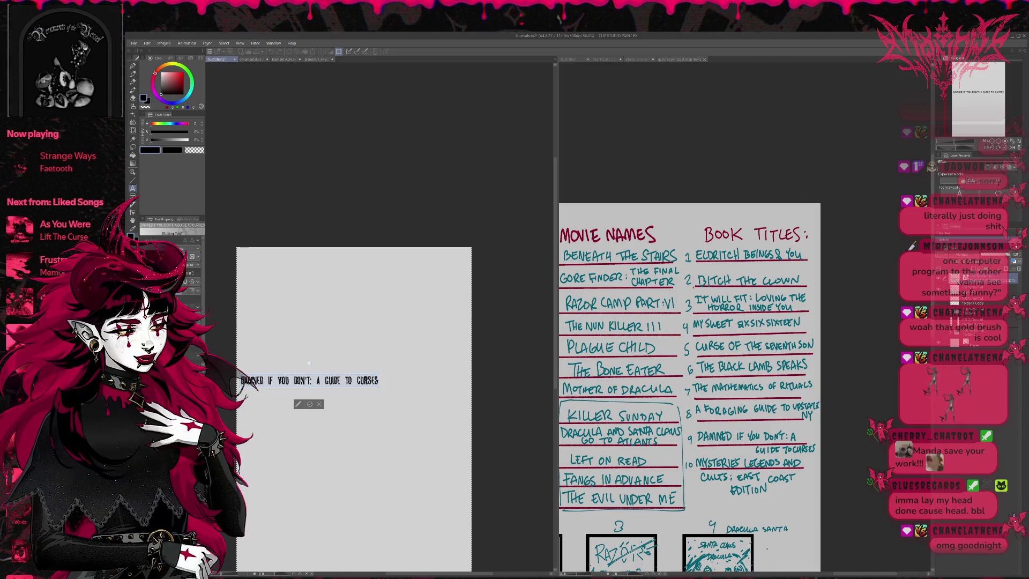
key("Down")
key("Down")
key("Down")
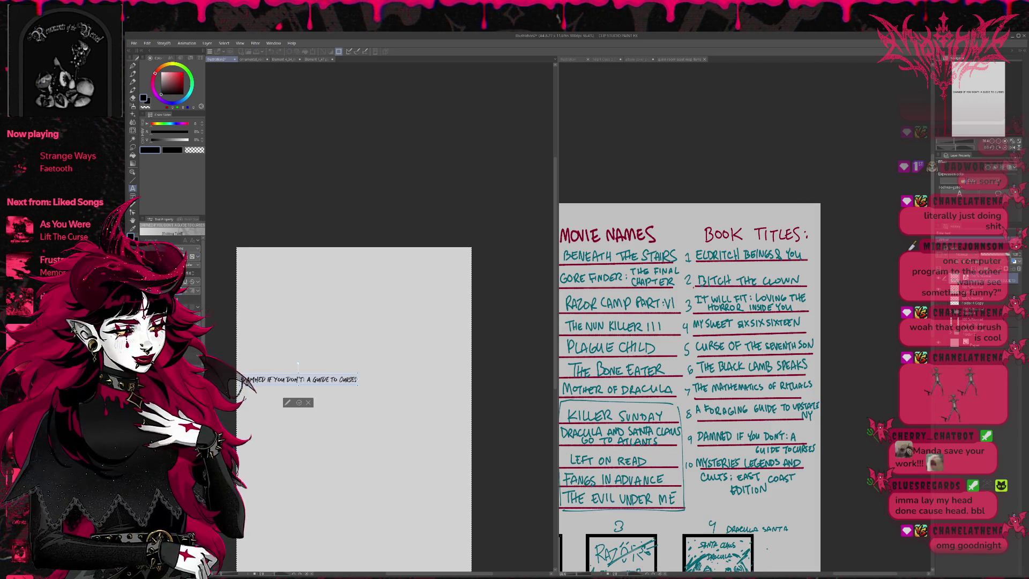
key("Down")
key("Down")
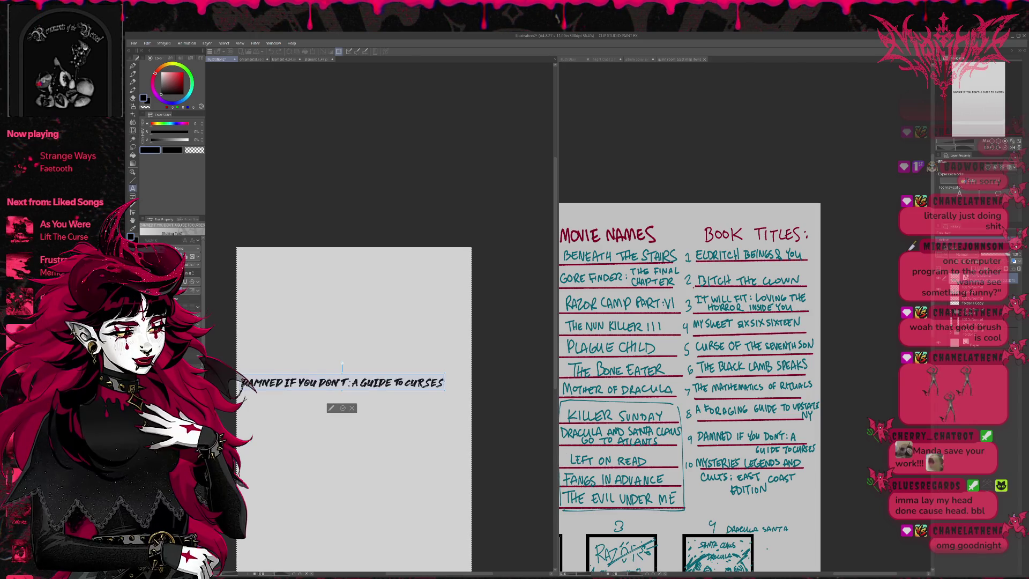
key("Down")
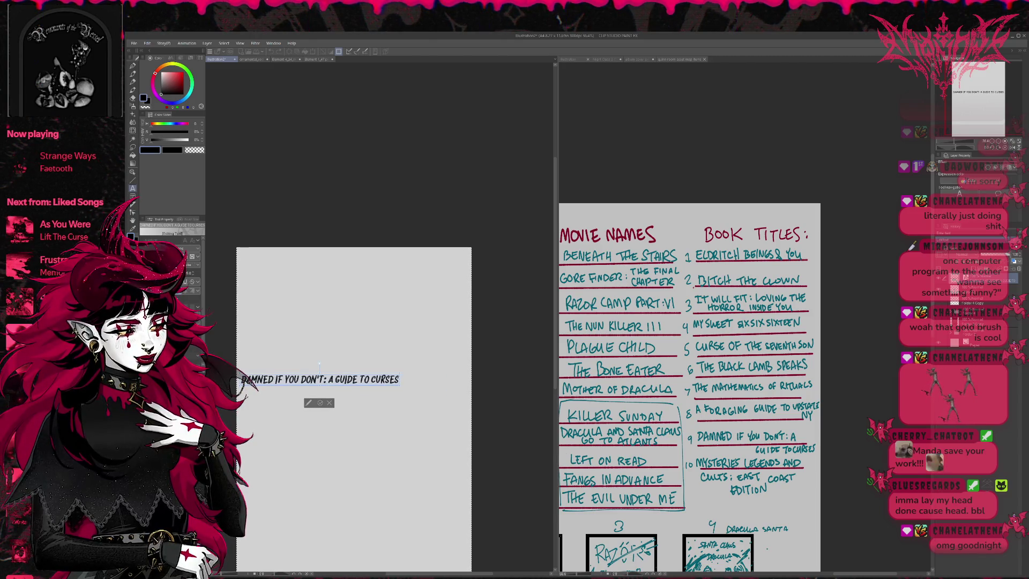
key("Down")
key("Down")
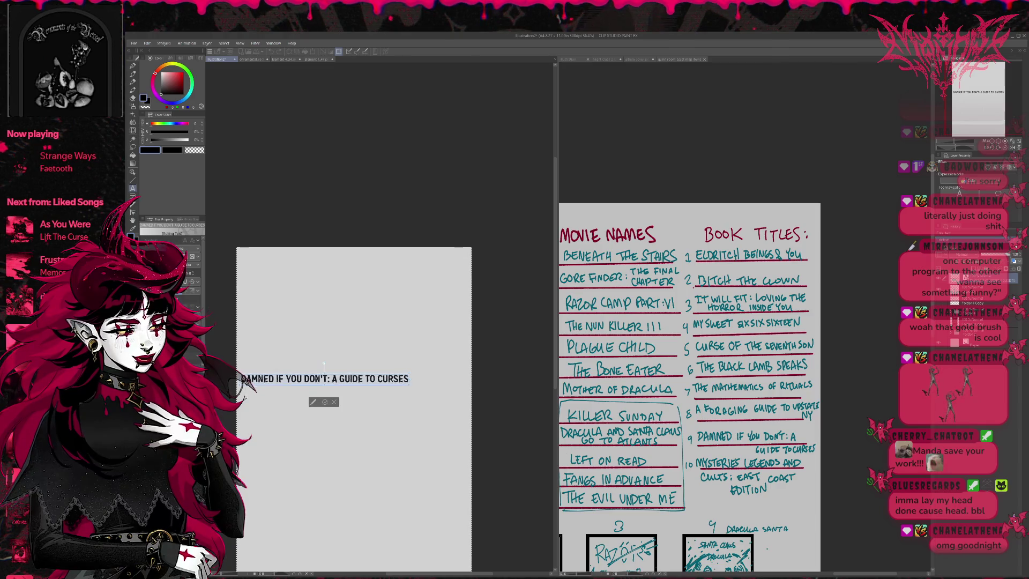
key("Down")
key("Down")
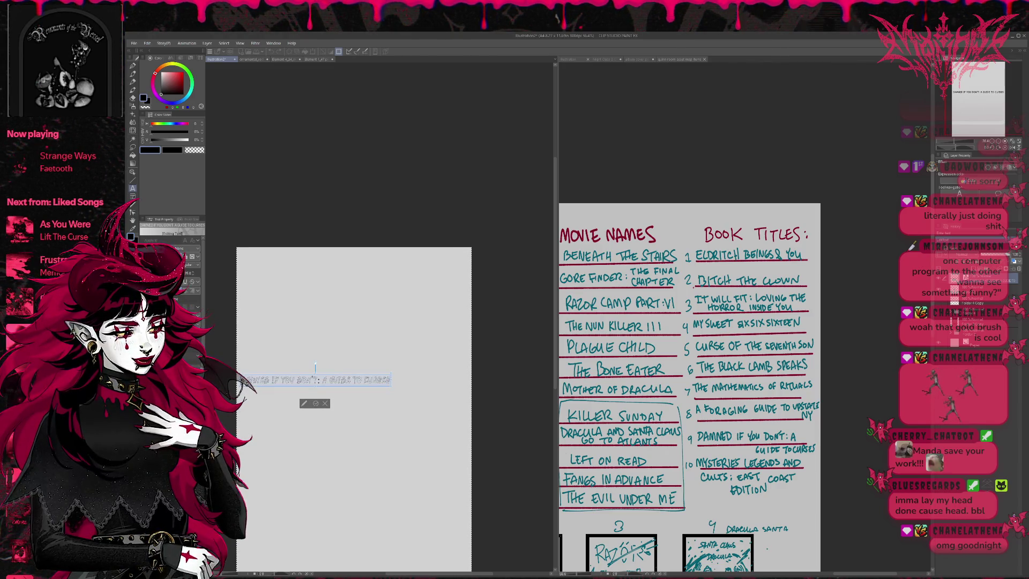
key("Down")
key("Down")
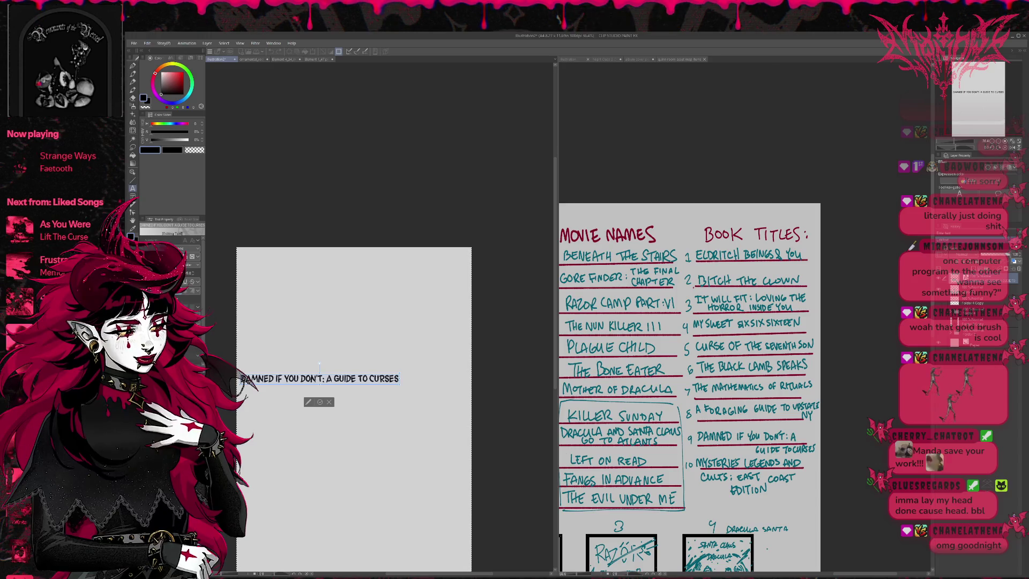
key("Down")
key("Down")
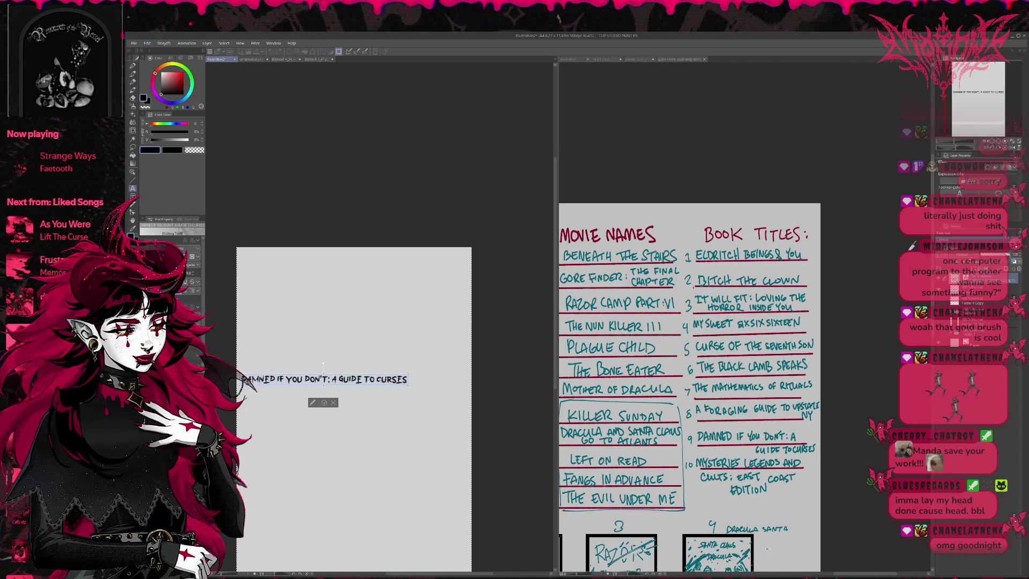
key("Down")
key("Down")
key("Down")
key("Down")
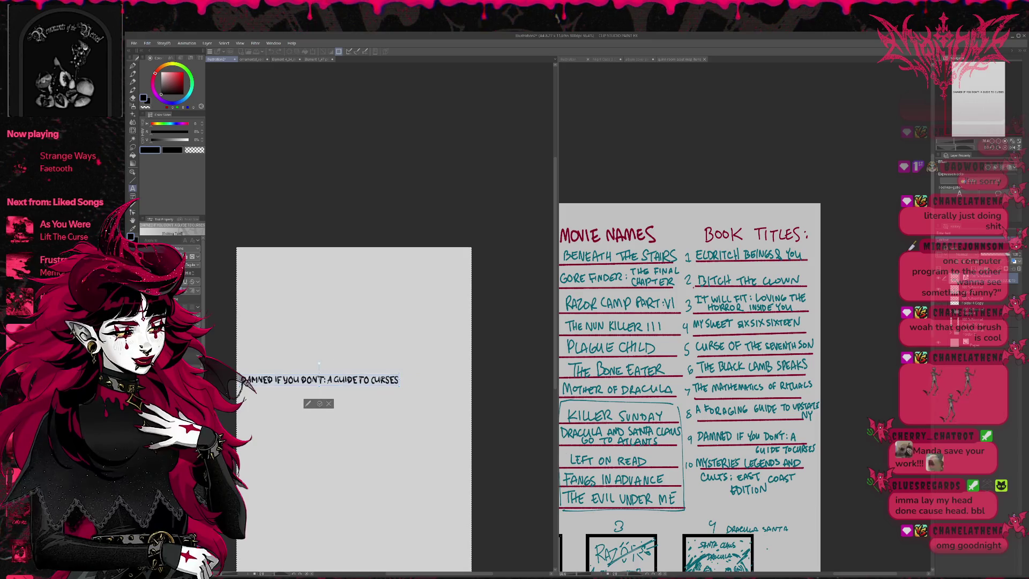
key("Down")
key("Down")
key("Down")
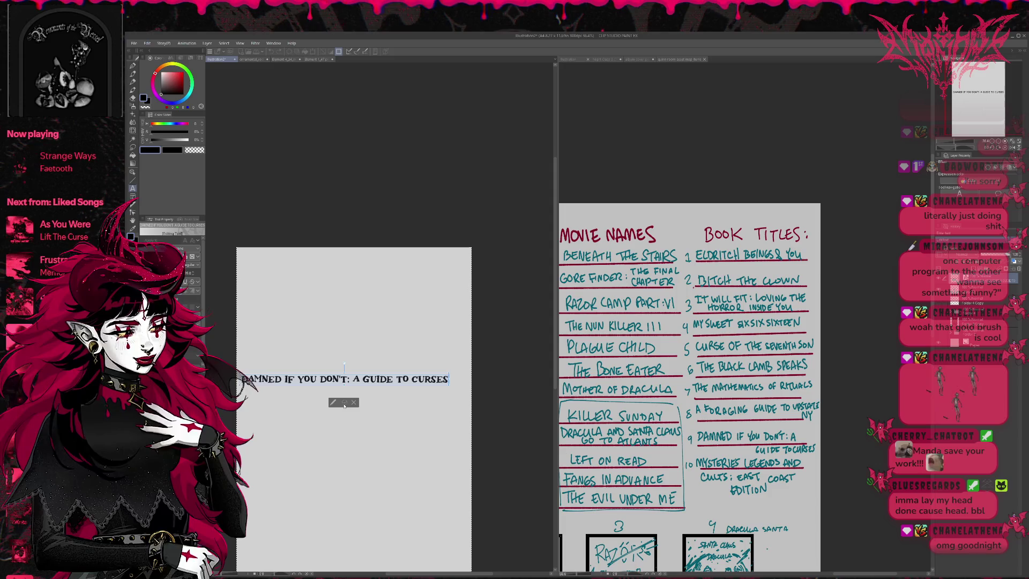
Step: Pick light green as the colour and finish editing the curse-guide title text
left_click(174, 73)
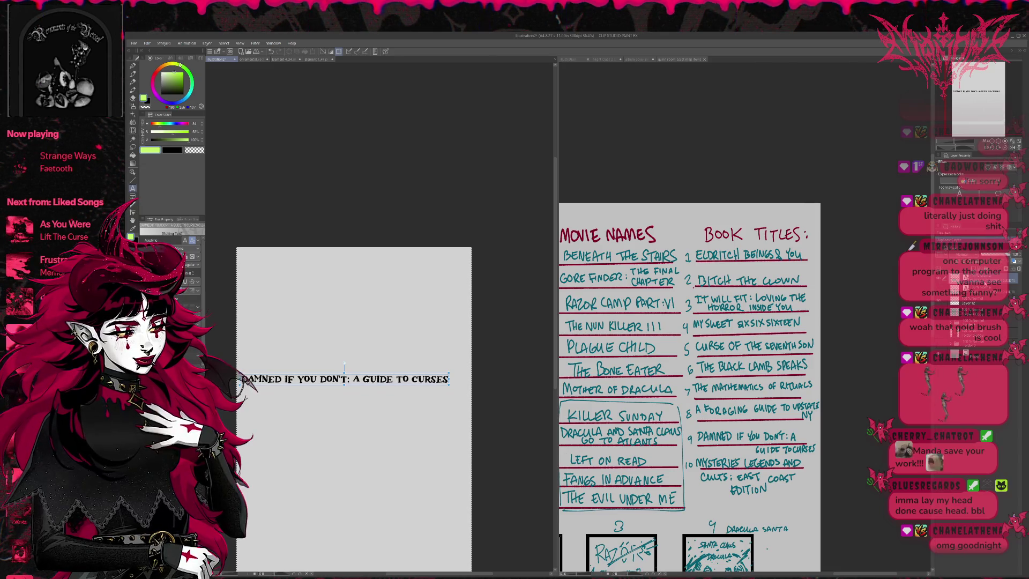
key("Escape")
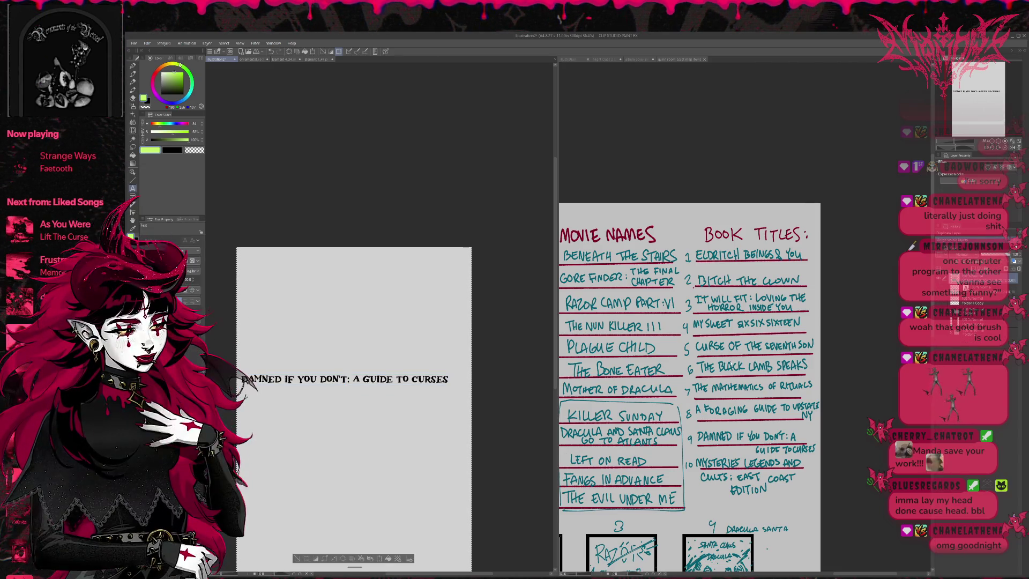
left_click(345, 374)
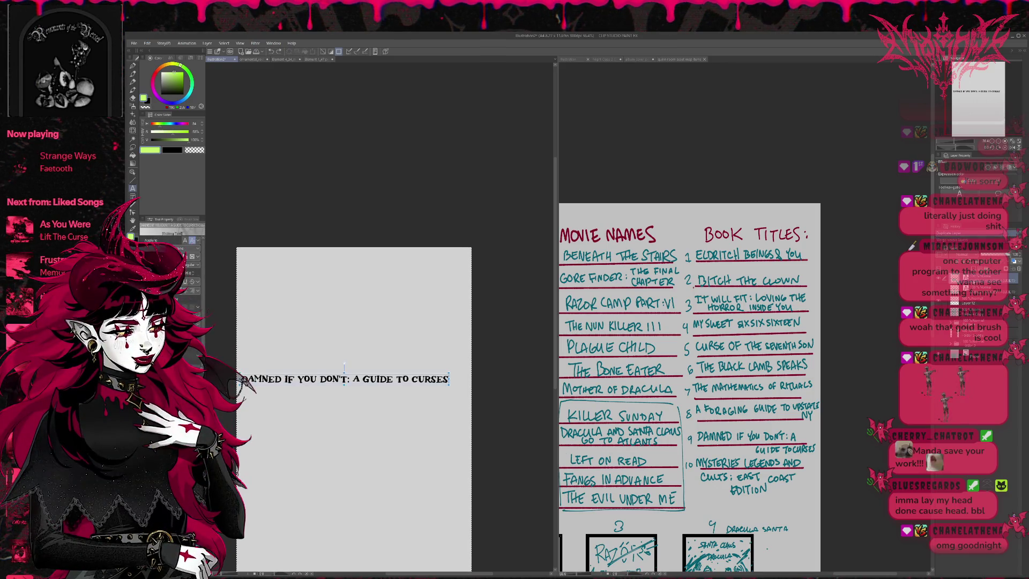
key("Escape")
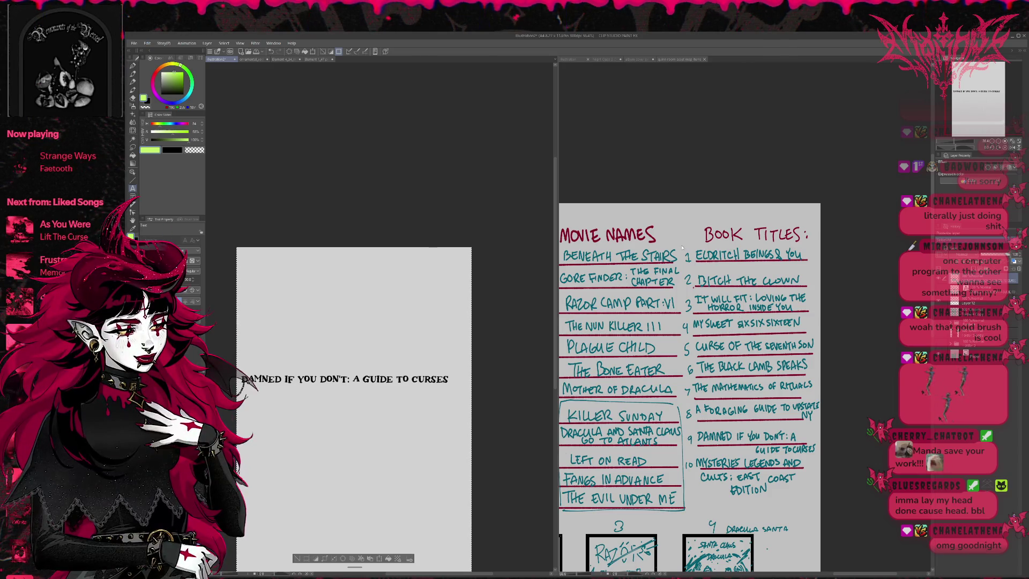
Step: Switch to the bookshelf comic page and drag the pasted title text toward the rear book's spine
left_click(643, 59)
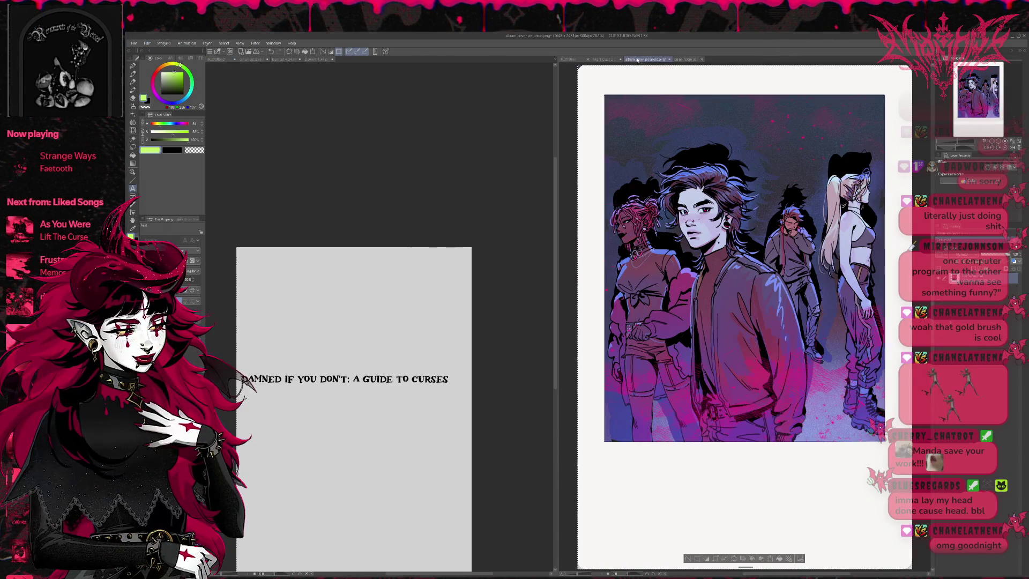
left_click(602, 59)
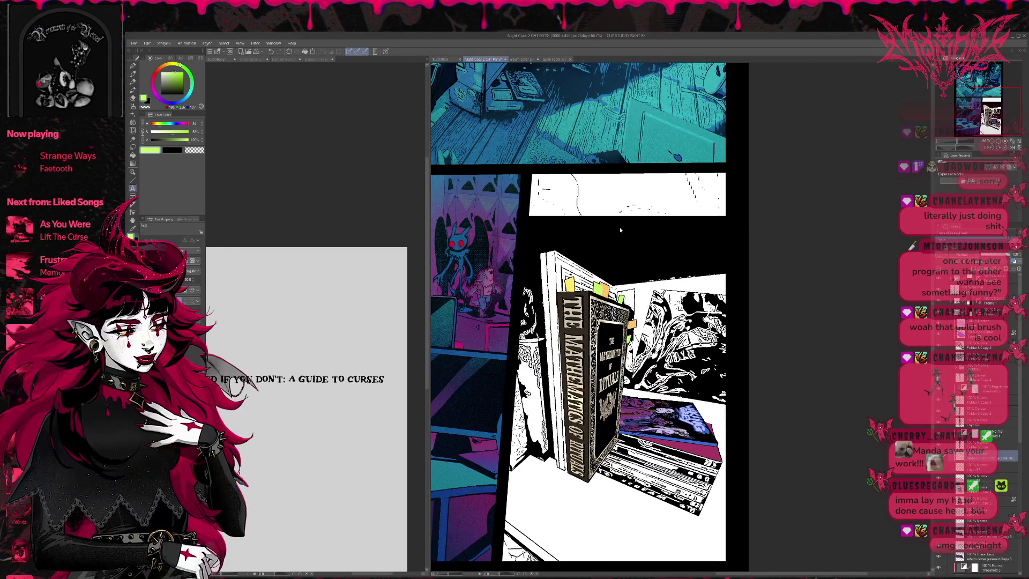
scroll(620, 230, "down", 2)
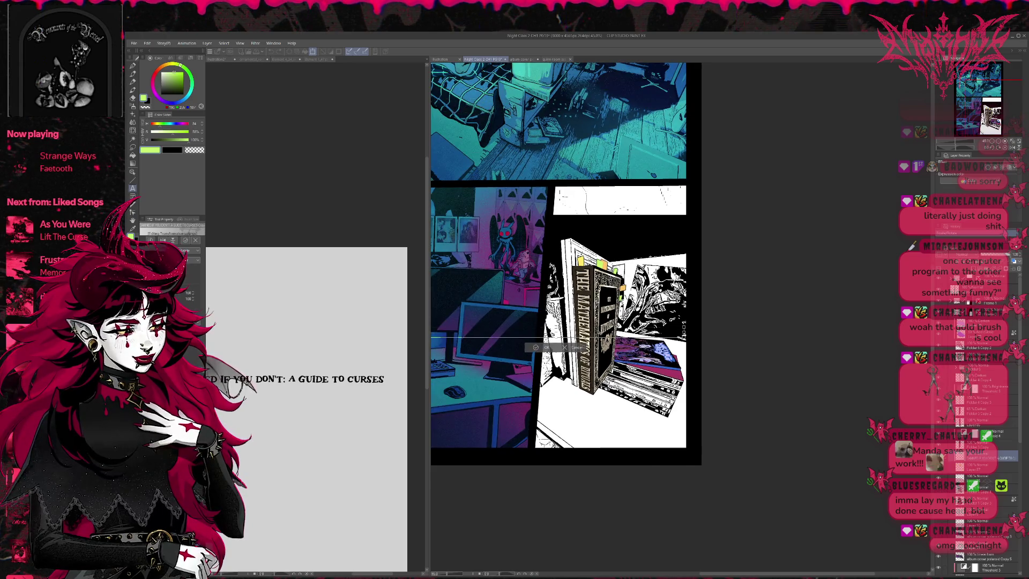
scroll(591, 329, "up", 2)
mouse_move(537, 334)
left_mouse_down()
mouse_move(460, 337)
mouse_move(457, 377)
mouse_move(558, 391)
mouse_move(559, 362)
mouse_move(571, 373)
left_mouse_up()
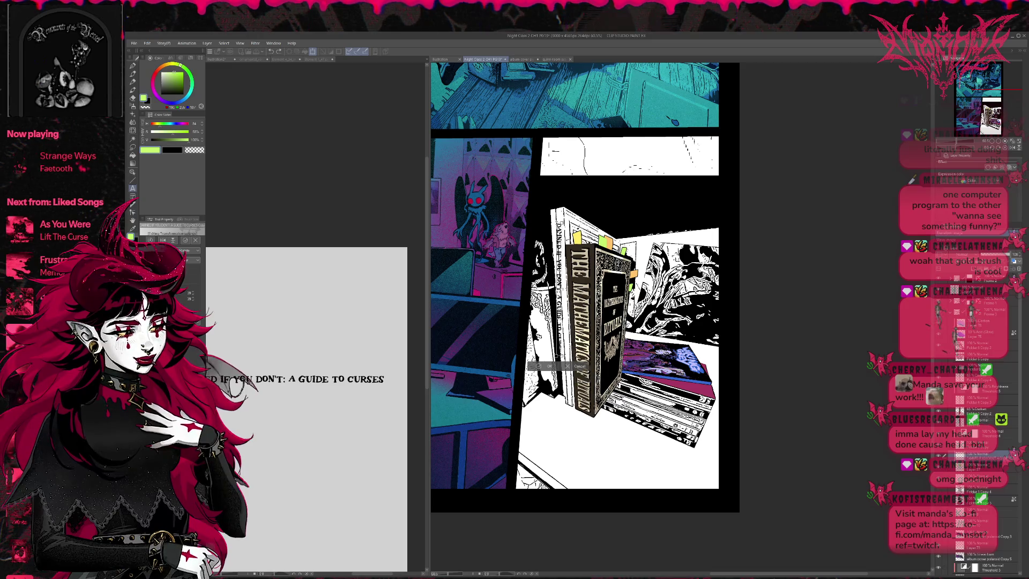
Step: Scale and stretch the 'Damned If You Don't: A Guide to Curses' title to fit along the rear book spine
left_click_drag(570, 368, 560, 399)
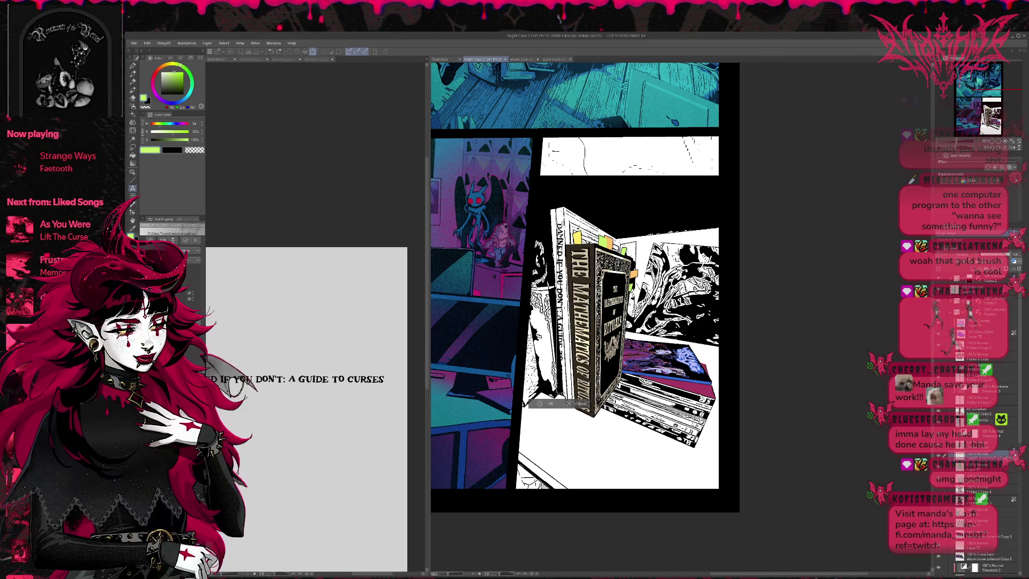
key("Return")
key("ctrl+plus")
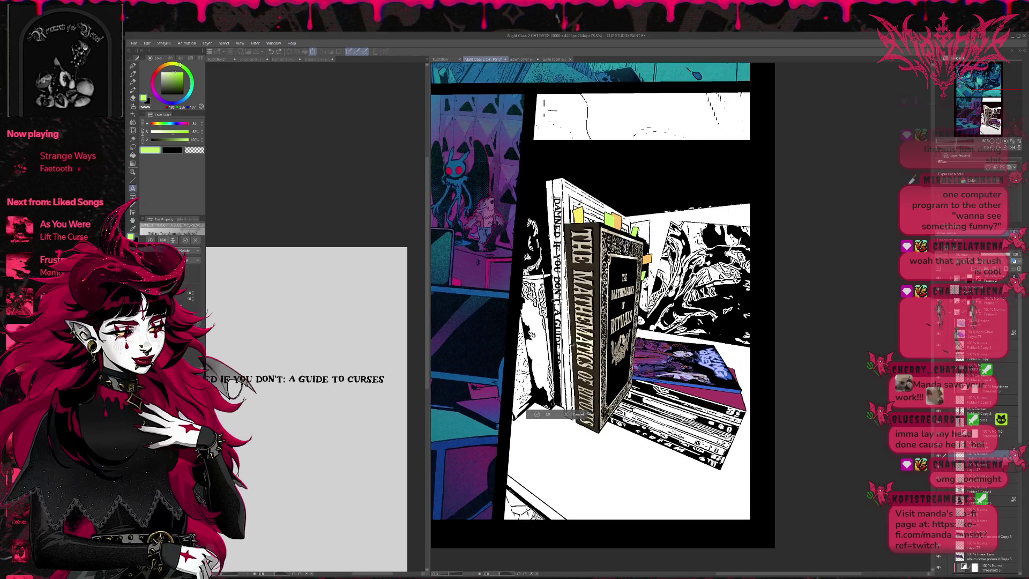
key("ctrl+plus")
key("ctrl+plus")
key("ctrl+t")
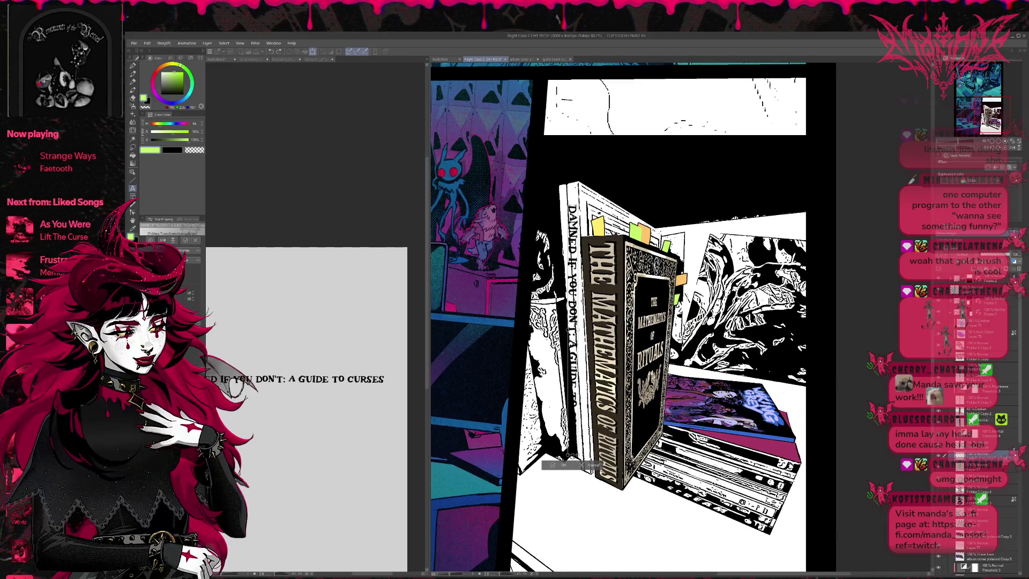
left_click_drag(581, 412, 585, 460)
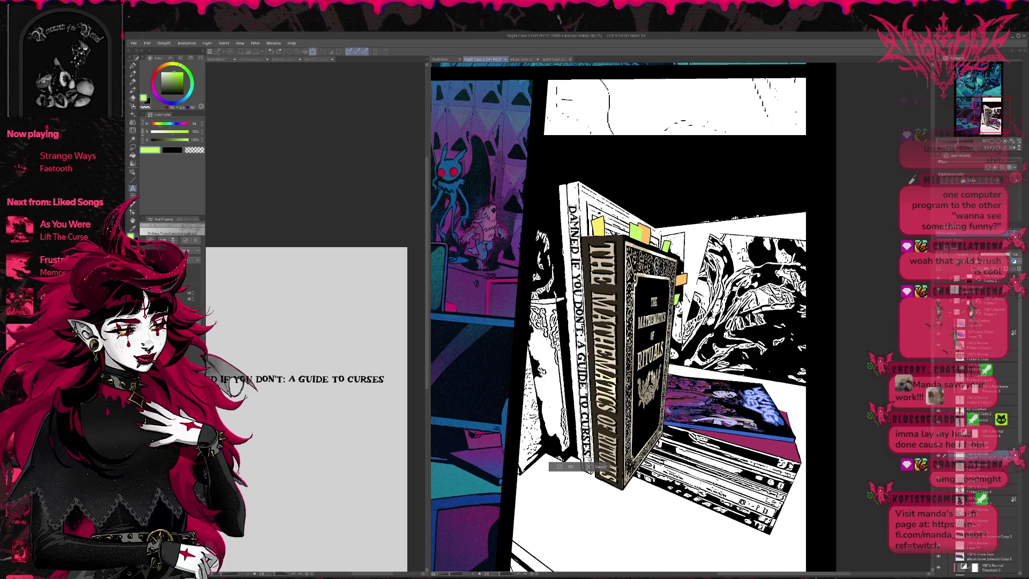
left_click_drag(578, 266, 579, 266)
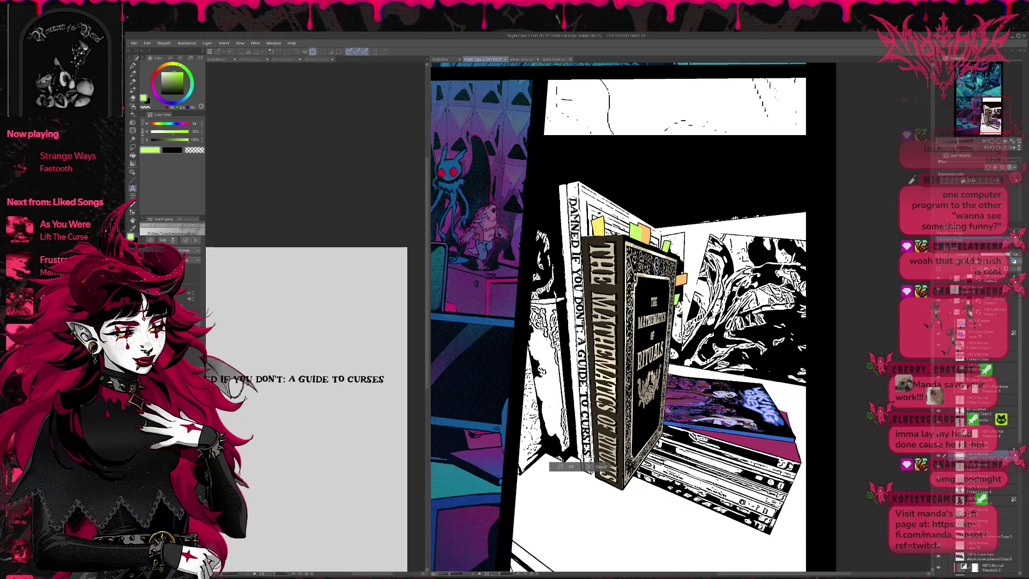
left_click_drag(579, 322, 581, 322)
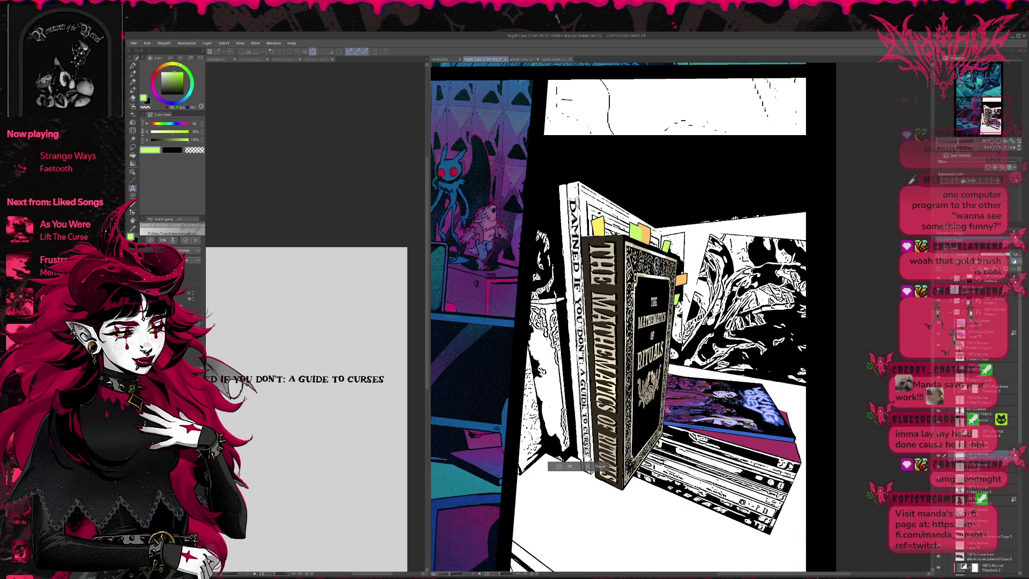
Step: Shade the left edge of the book spine in grey and commit the title transform
left_click_drag(572, 202, 581, 370)
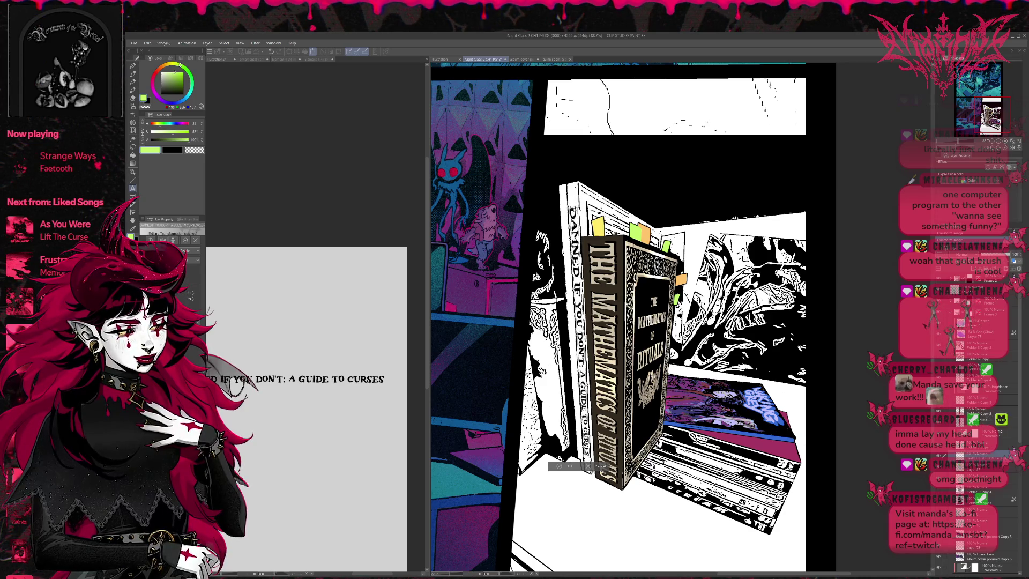
left_click_drag(572, 202, 581, 341)
mouse_move(569, 203)
left_mouse_down()
mouse_move(585, 413)
mouse_move(583, 384)
left_mouse_up()
left_click_drag(573, 205, 581, 325)
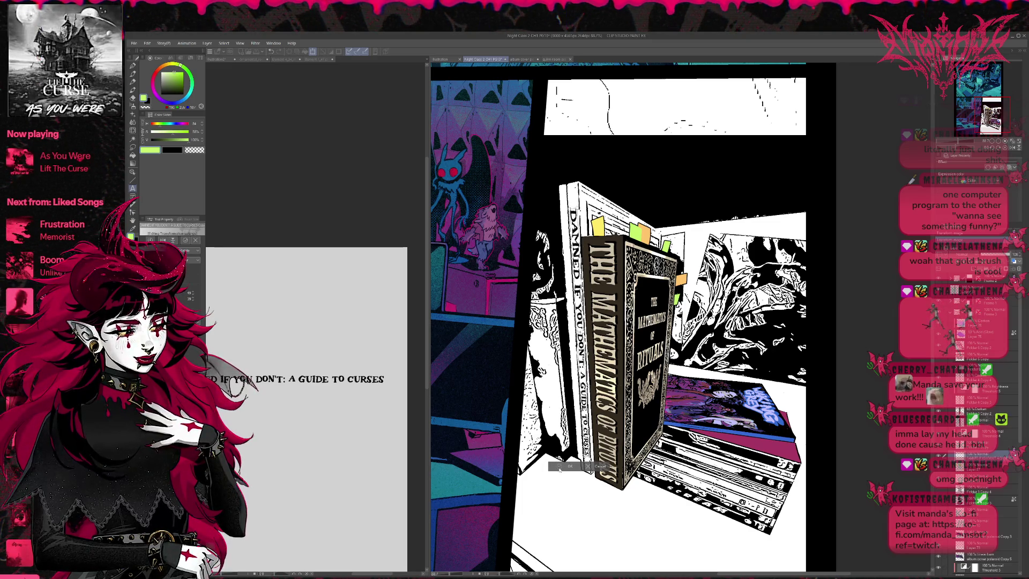
key("Return")
scroll(617, 317, "down", 1)
scroll(617, 317, "down", 1)
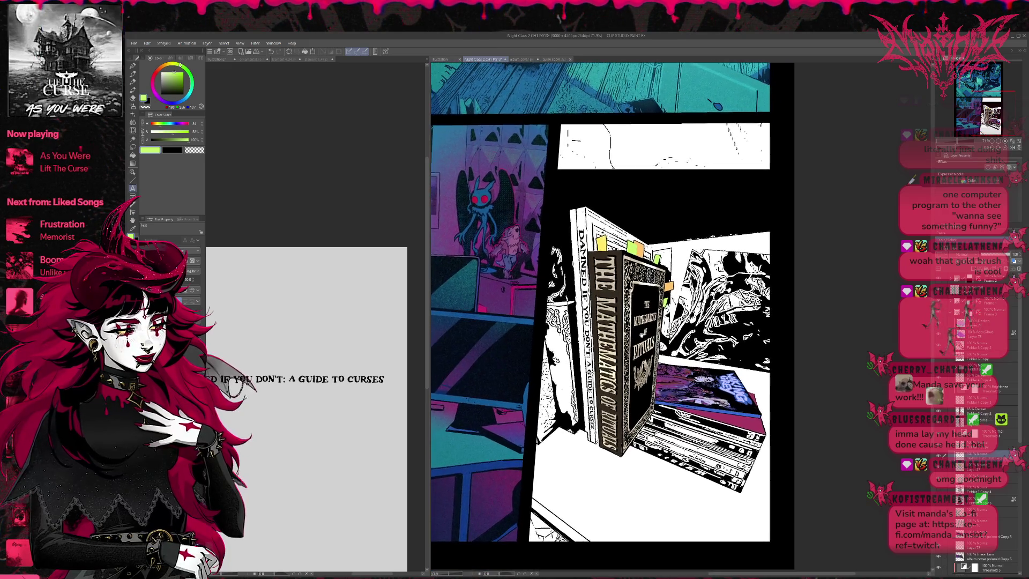
scroll(617, 317, "down", 1)
scroll(603, 322, "up", 1)
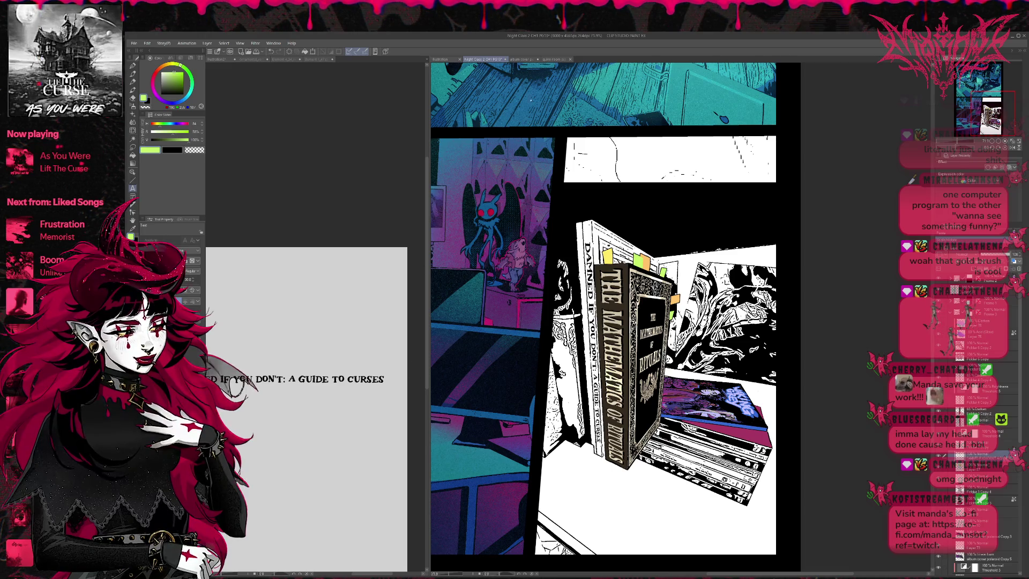
left_click(556, 58)
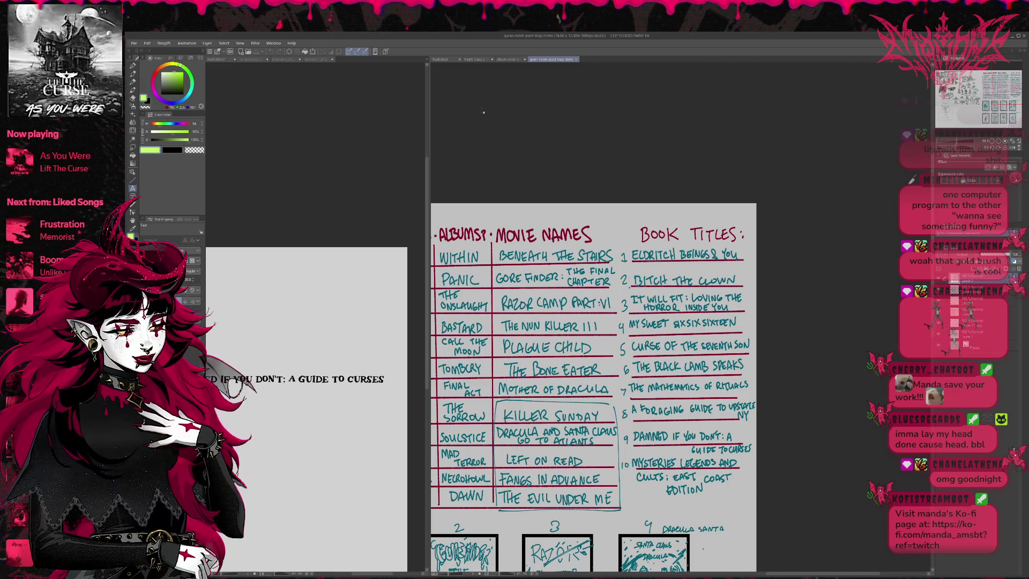
left_click(507, 59)
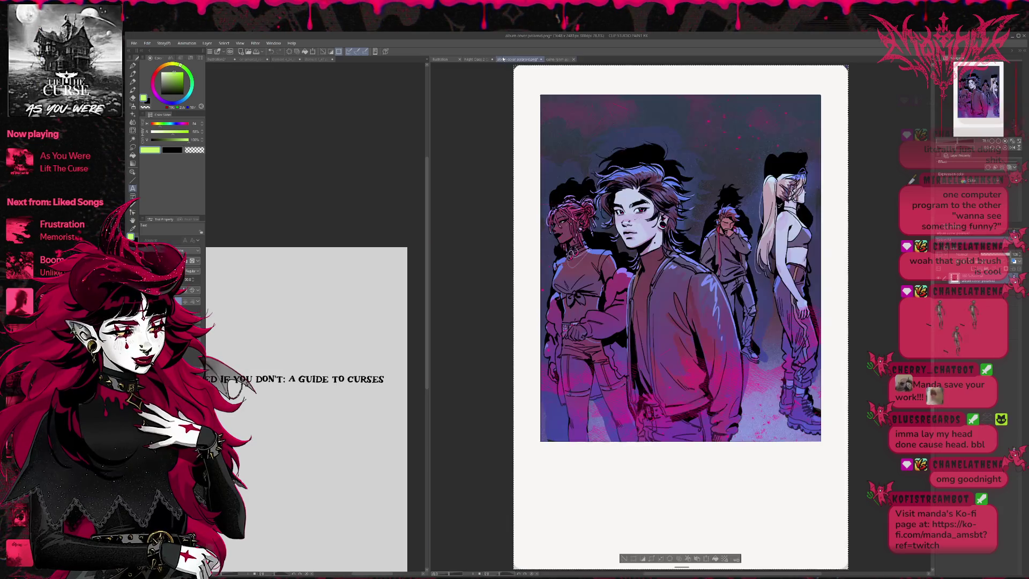
left_click(476, 60)
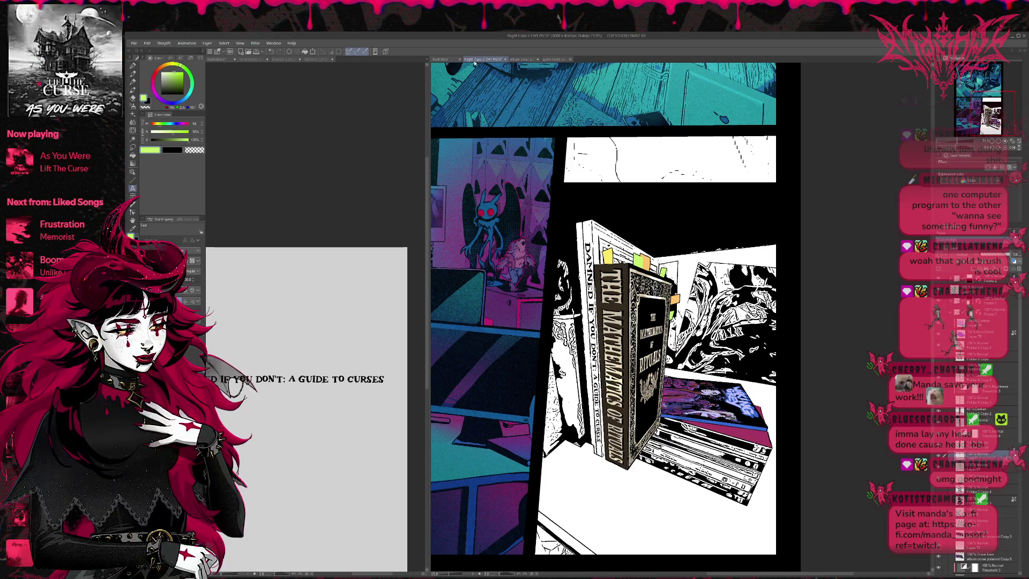
key("ctrl+minus")
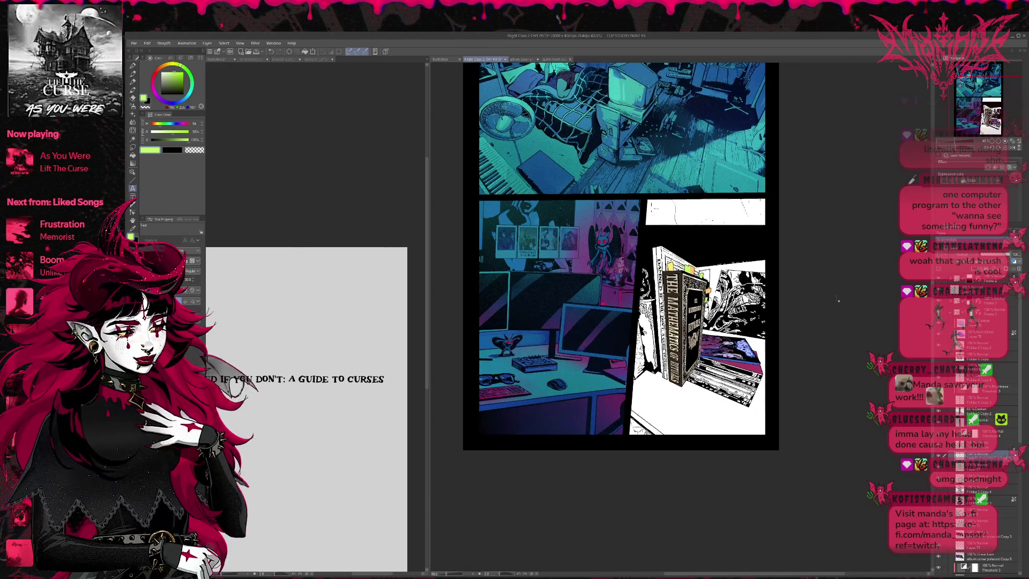
key("ctrl+minus")
scroll(786, 252, "up", 1)
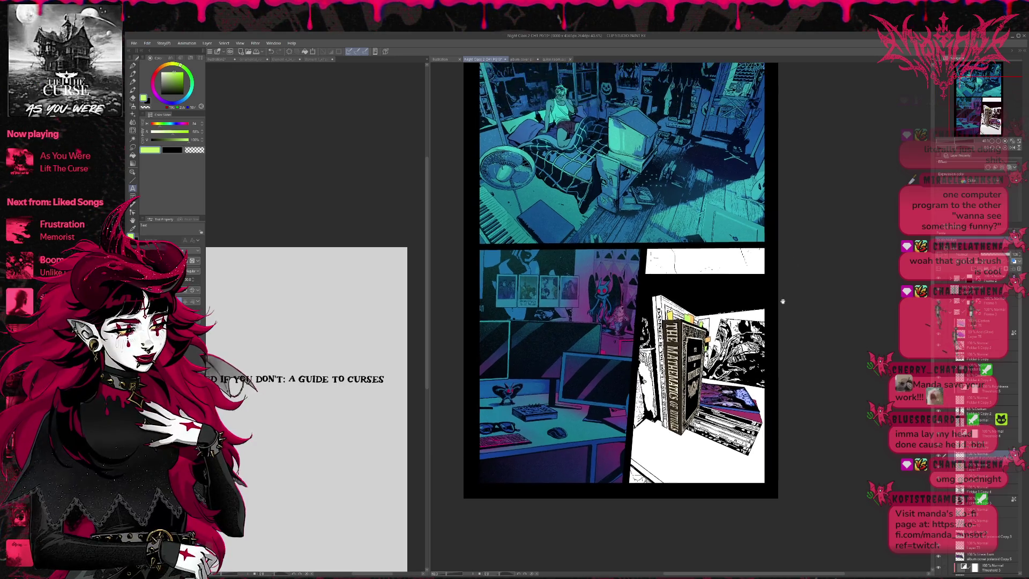
scroll(784, 299, "up", 1)
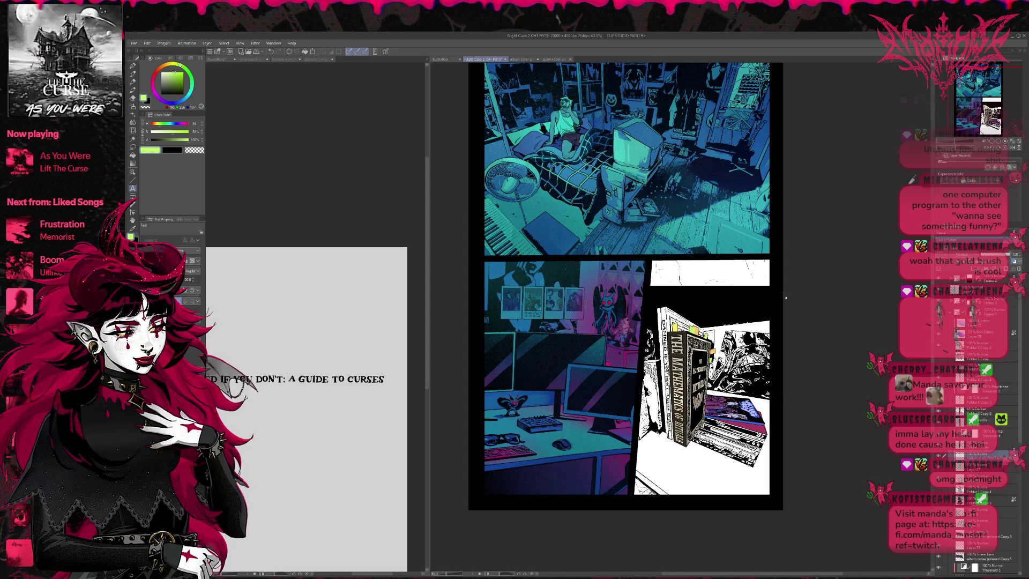
scroll(784, 299, "up", 1)
scroll(769, 284, "up", 1)
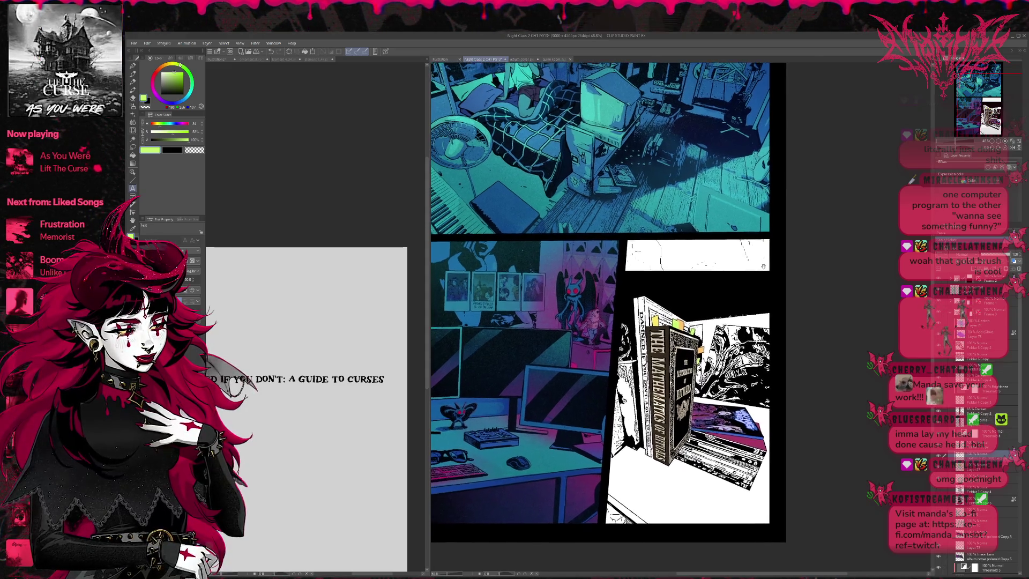
scroll(771, 273, "up", 1)
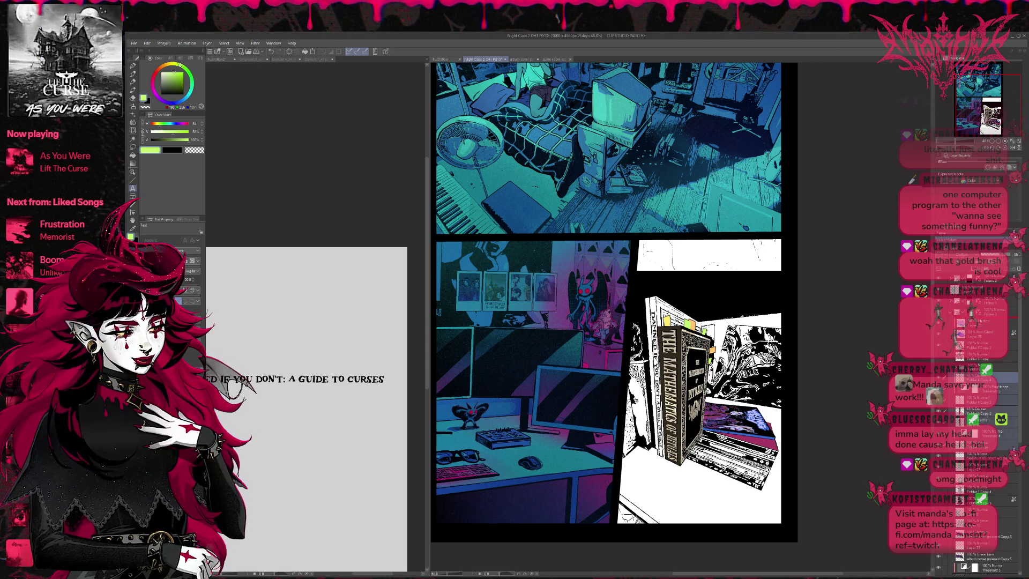
Step: Raise a layer in the stack and duplicate the copied bookshelf screenshot layer
left_click_drag(965, 376, 992, 355)
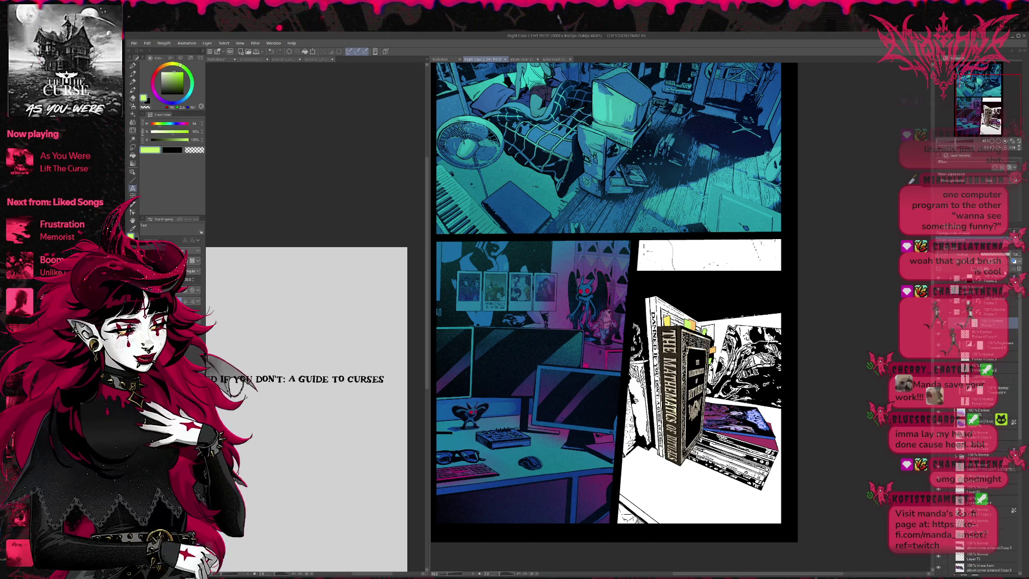
key("p")
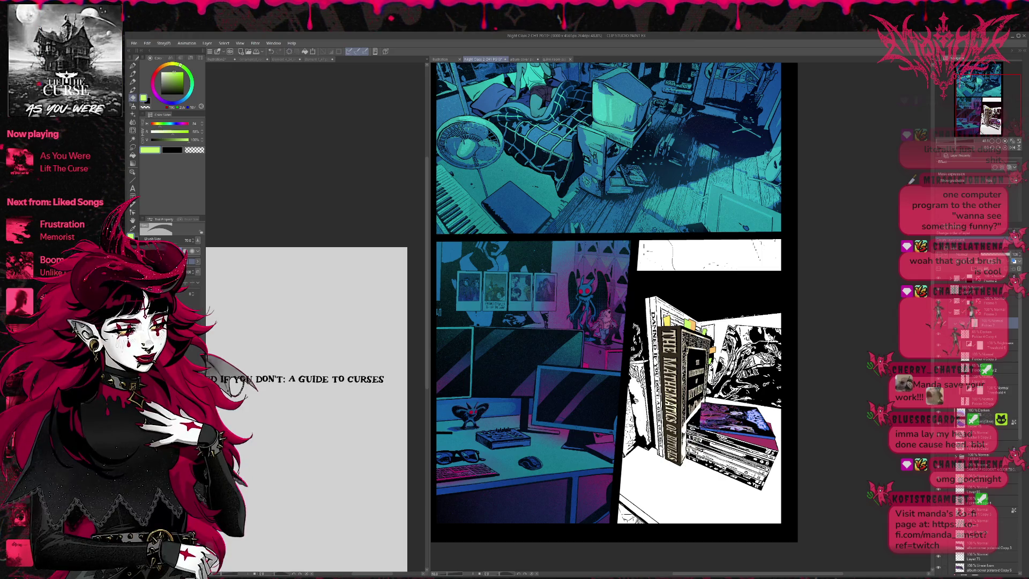
left_click(134, 157)
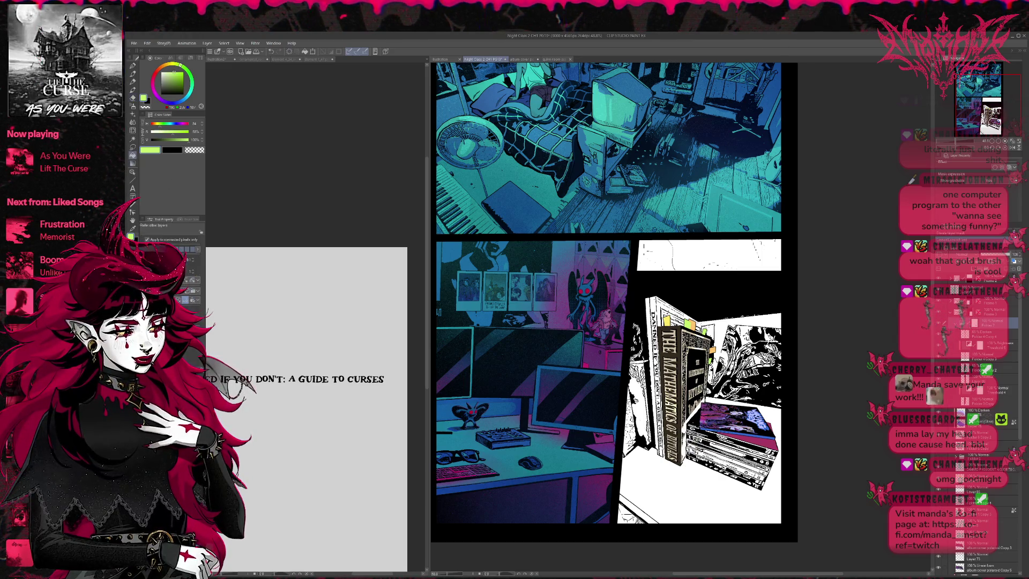
key("c")
key("c")
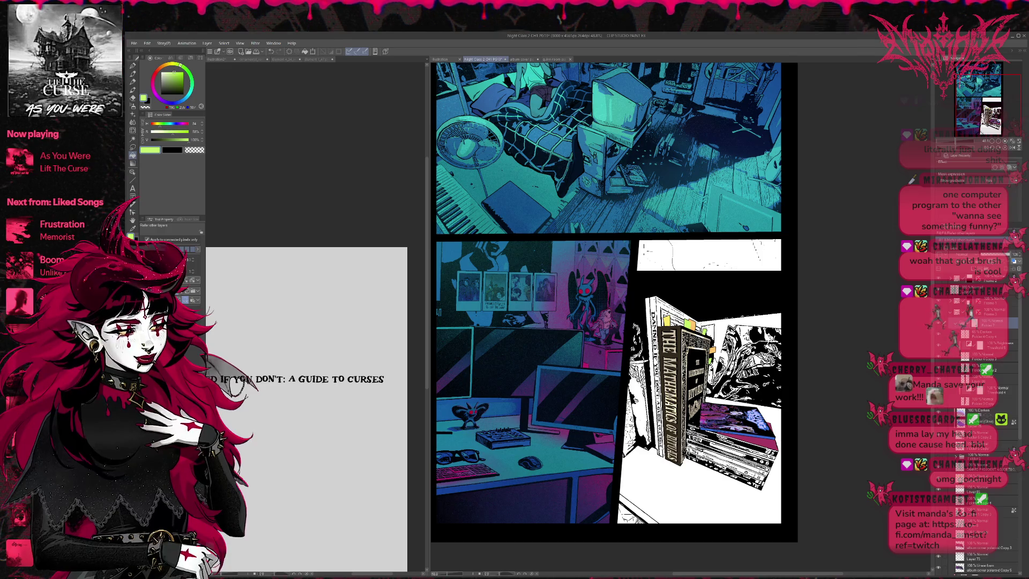
scroll(981, 442, "down", 2)
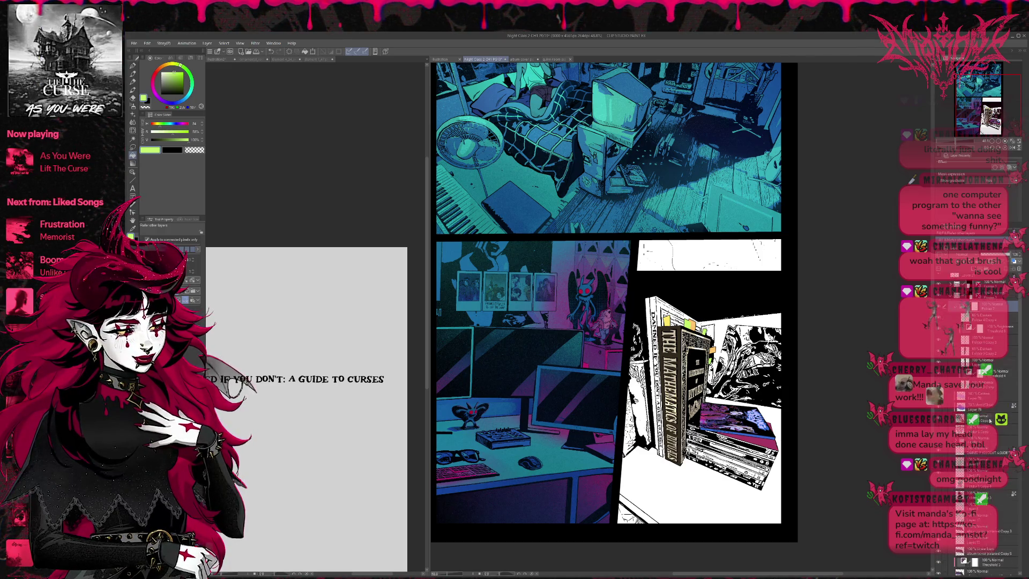
scroll(982, 443, "down", 2)
scroll(981, 443, "down", 2)
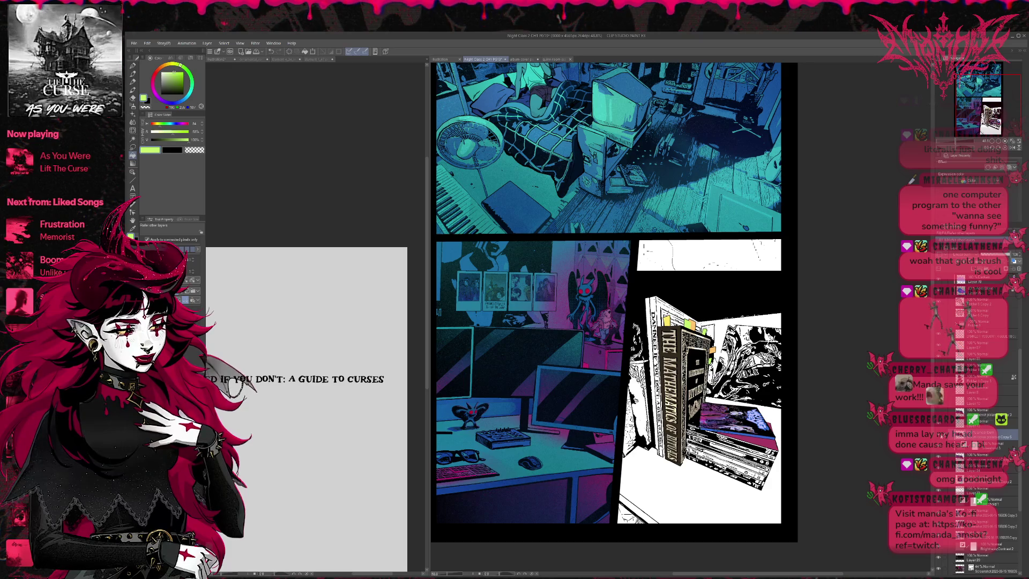
left_click(993, 500)
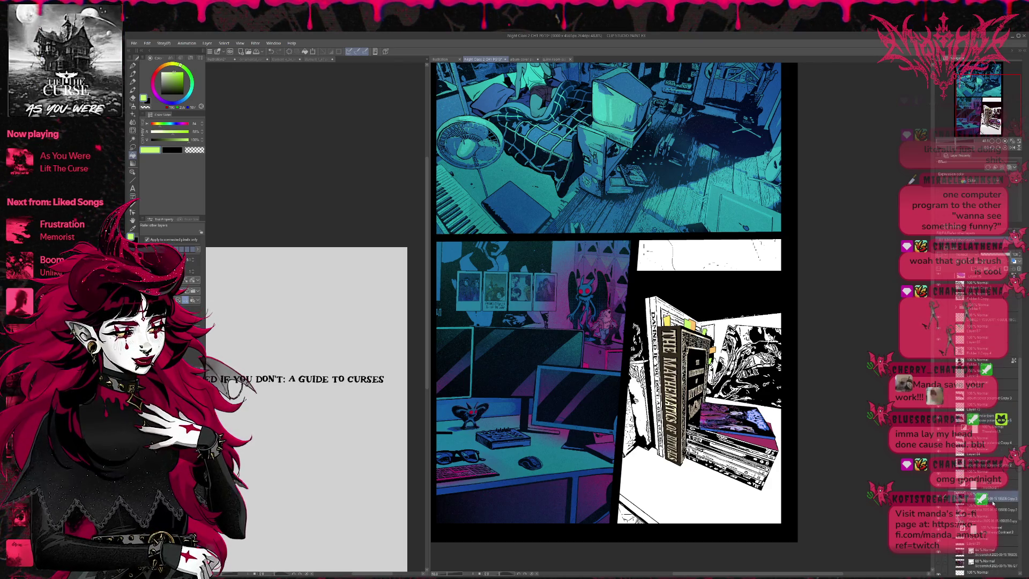
key("ctrl+j")
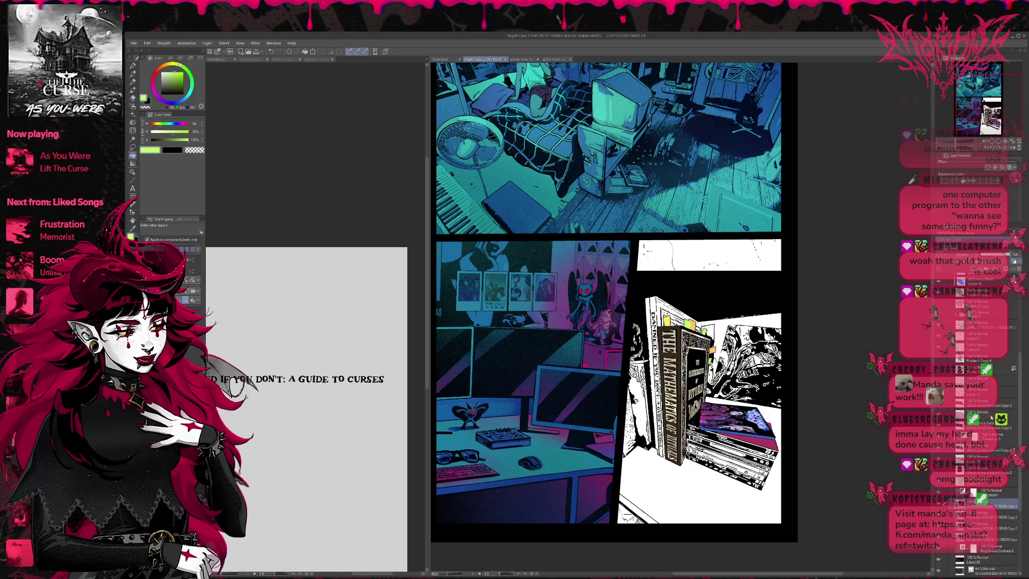
Step: Hide the Threshold layer so the bookshelf panel shows in full colour and paste in another layer
left_click(948, 487)
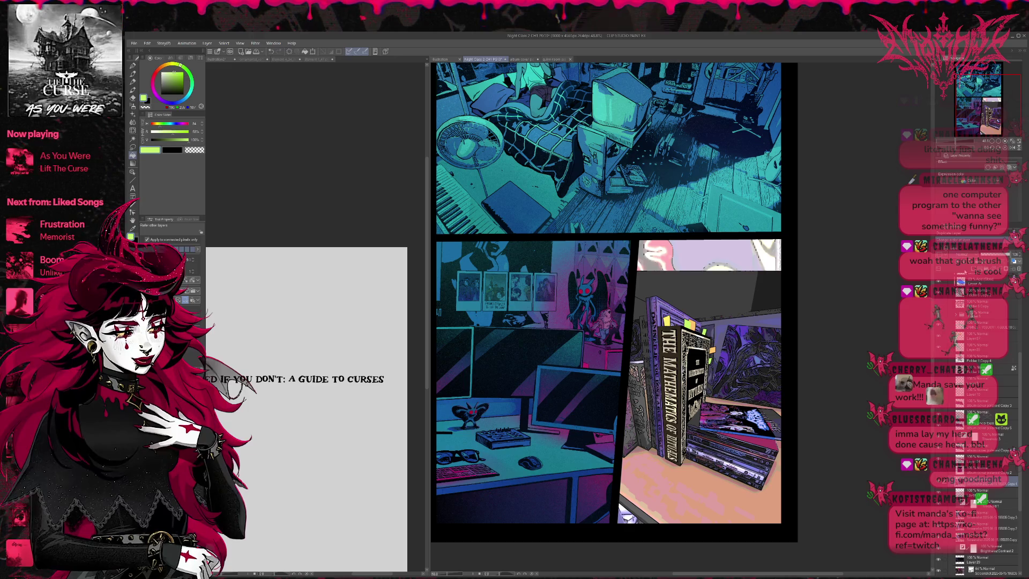
left_click(949, 487)
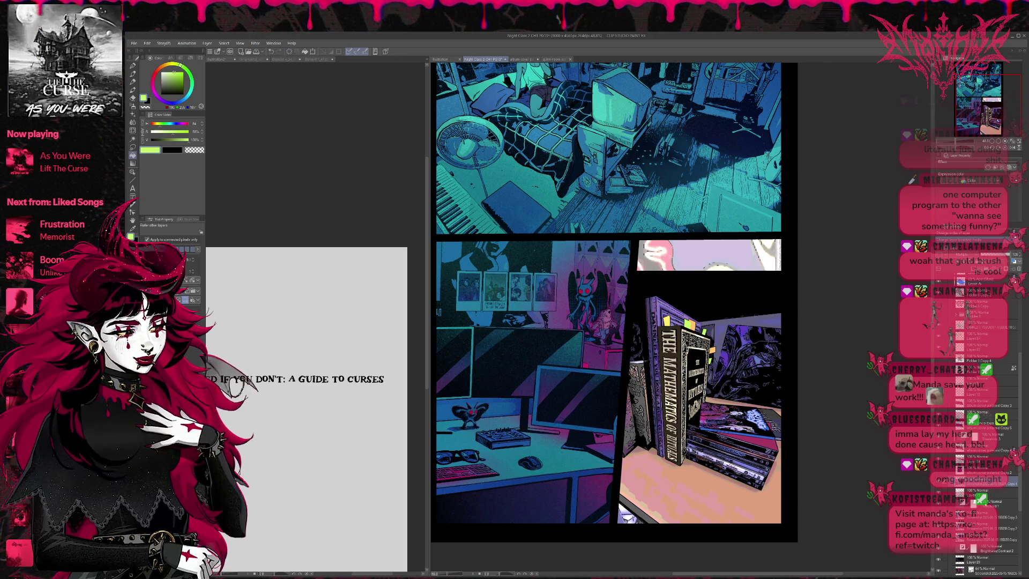
left_click(981, 537)
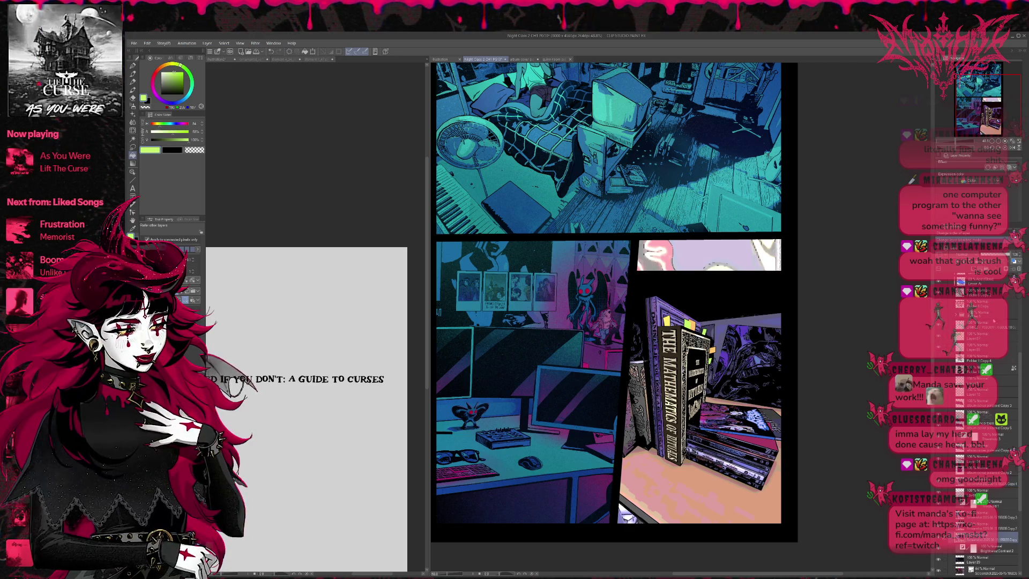
key("ctrl+v")
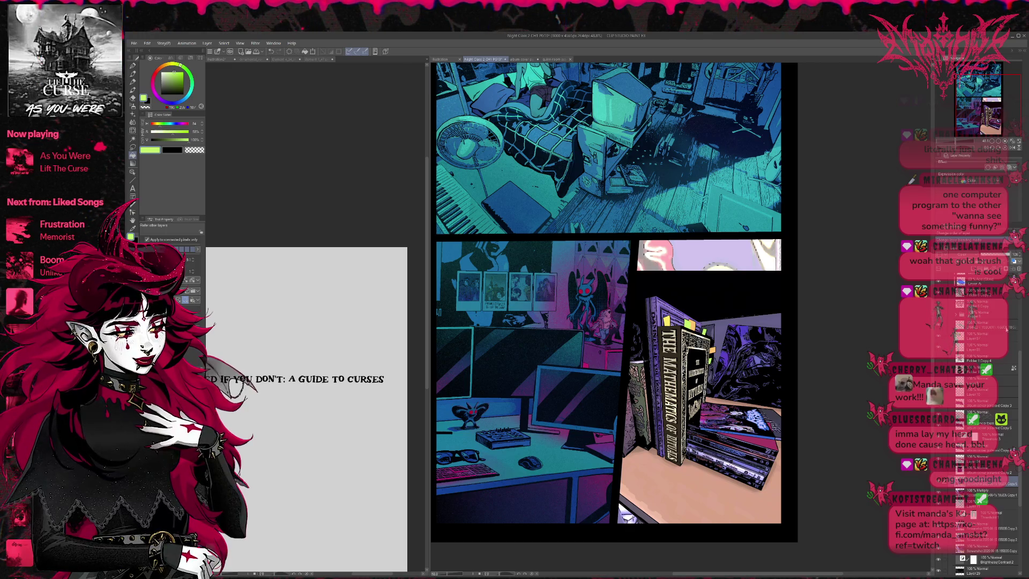
scroll(1007, 329, "up", 3)
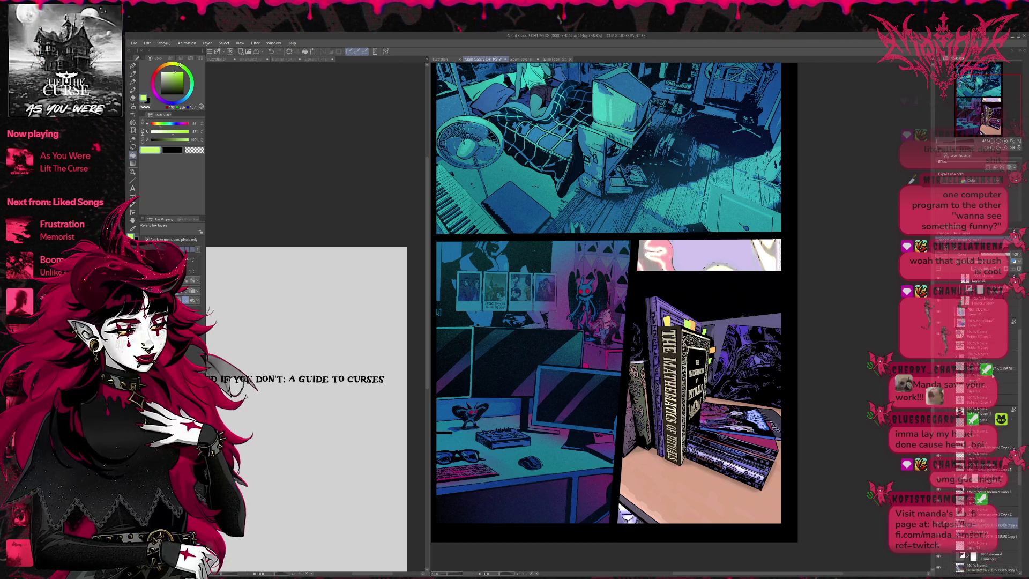
scroll(1007, 329, "up", 3)
scroll(1008, 329, "up", 3)
scroll(1007, 328, "up", 2)
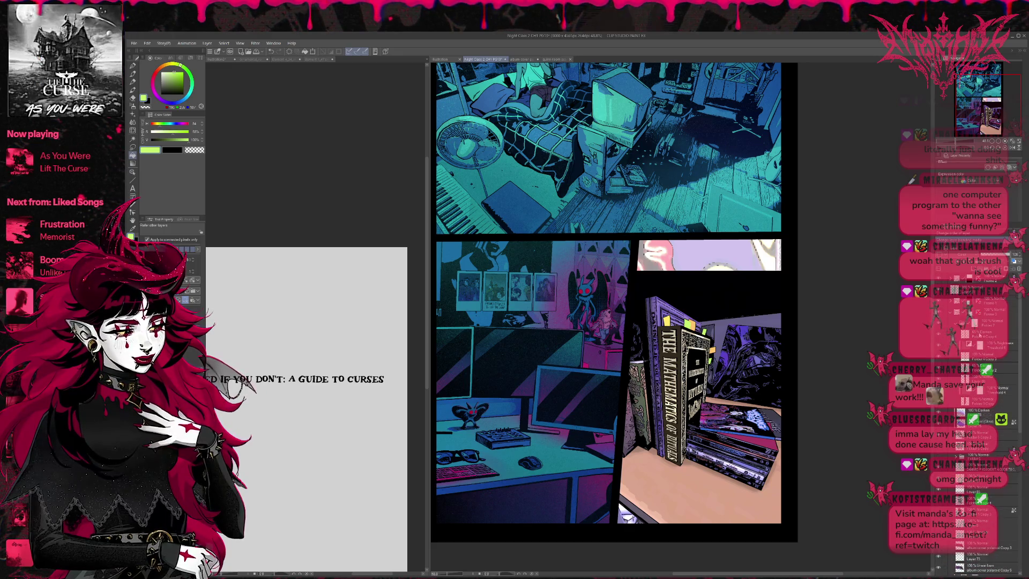
Step: Add a new raster layer and move it above Folder 7
left_click(1007, 334)
left_click(949, 179)
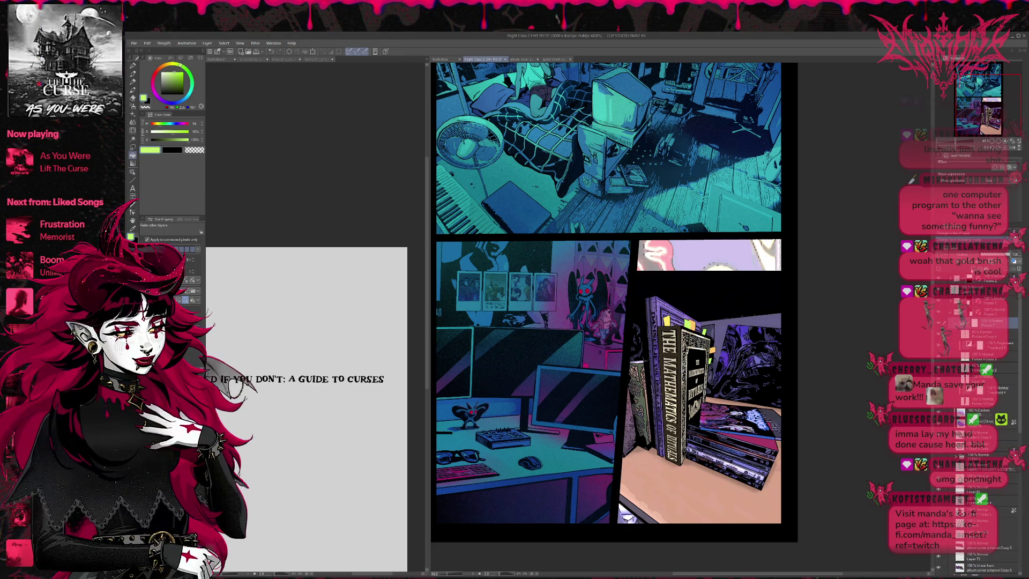
left_click_drag(989, 334, 989, 320)
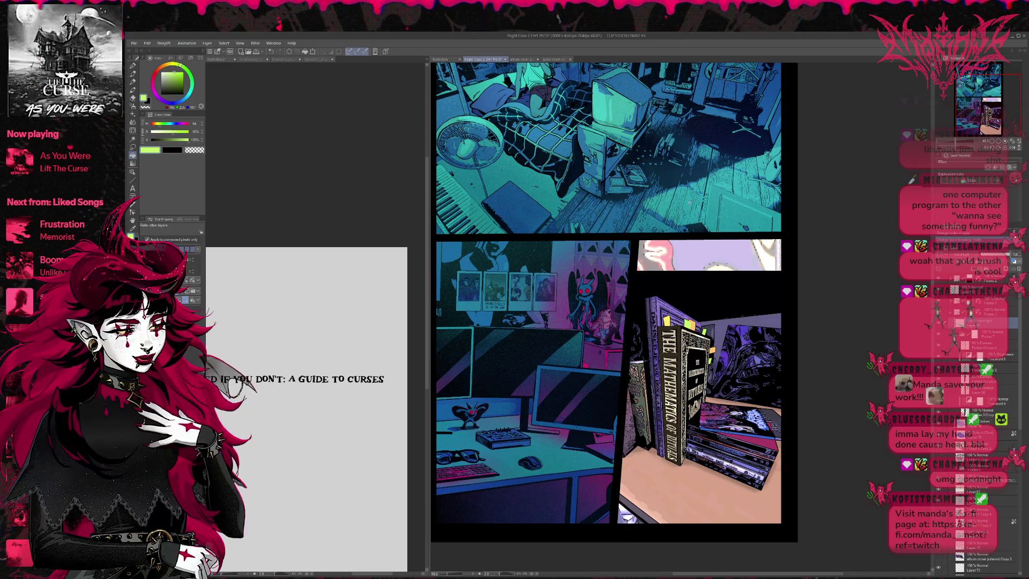
Step: Sample teal from the bedroom floor, undo two partial fills, then fill the whole bookshelf panel teal
left_click(690, 203, "alt")
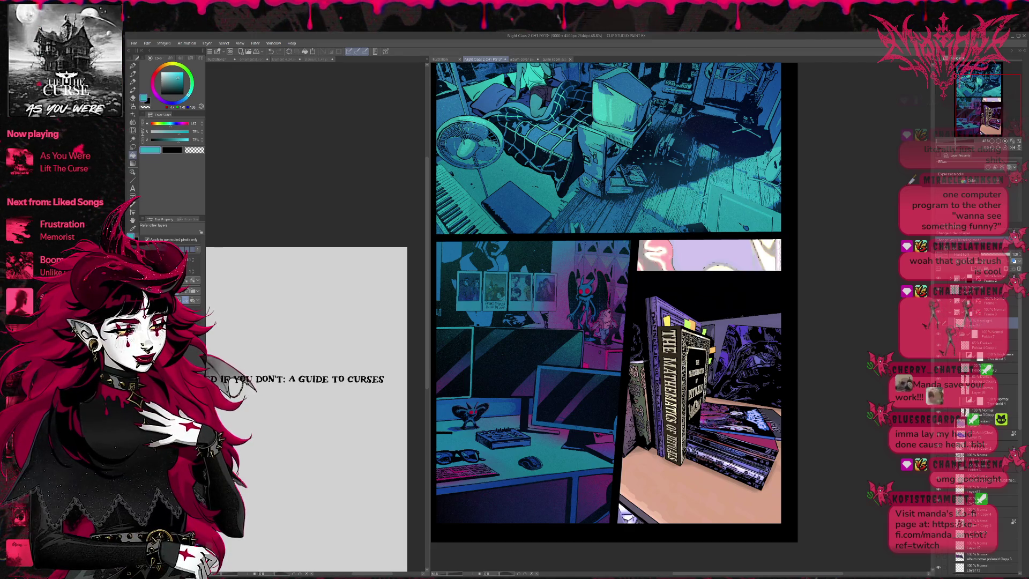
left_click(708, 289)
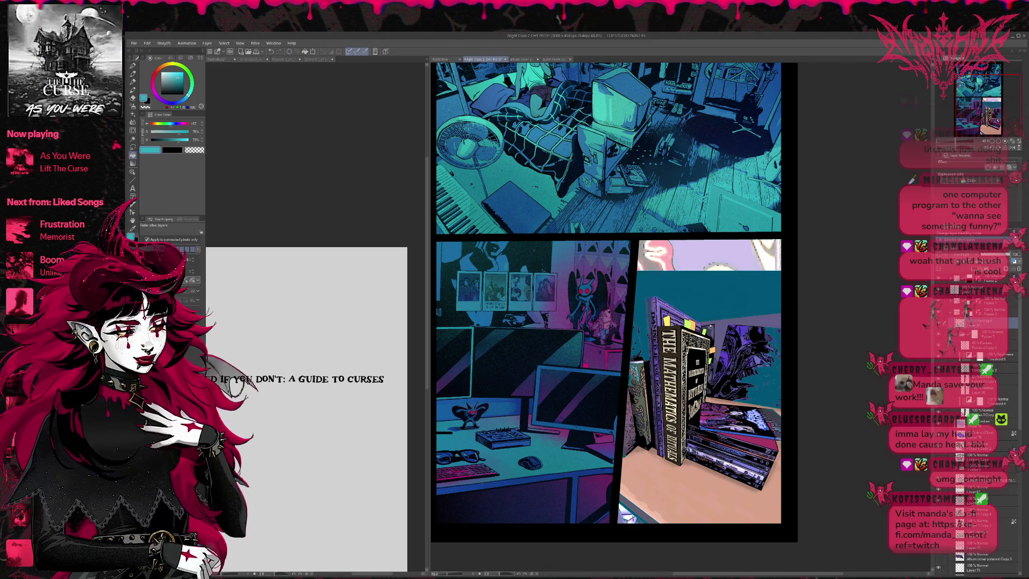
left_click(710, 244)
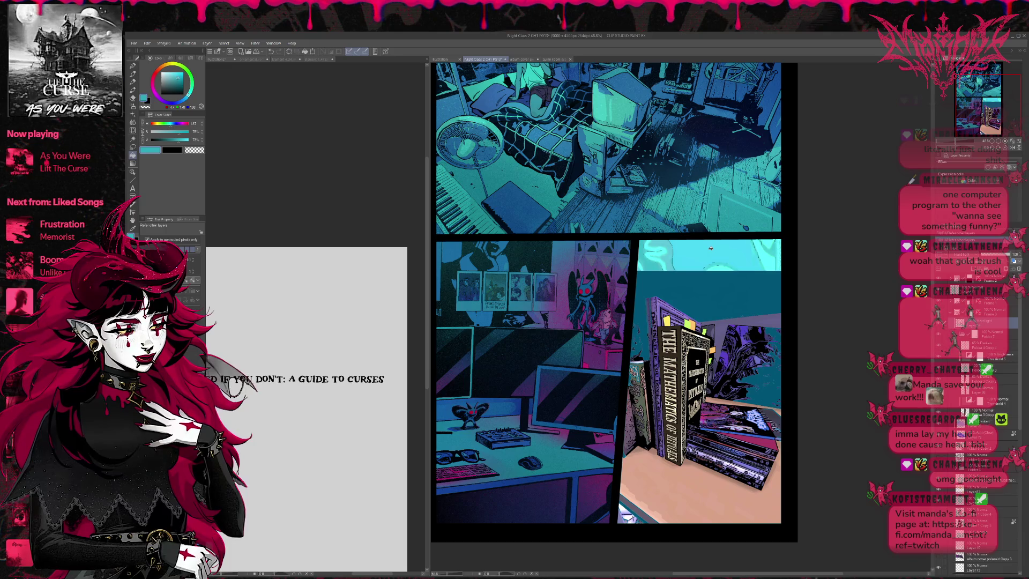
key("ctrl+z")
key("ctrl+z")
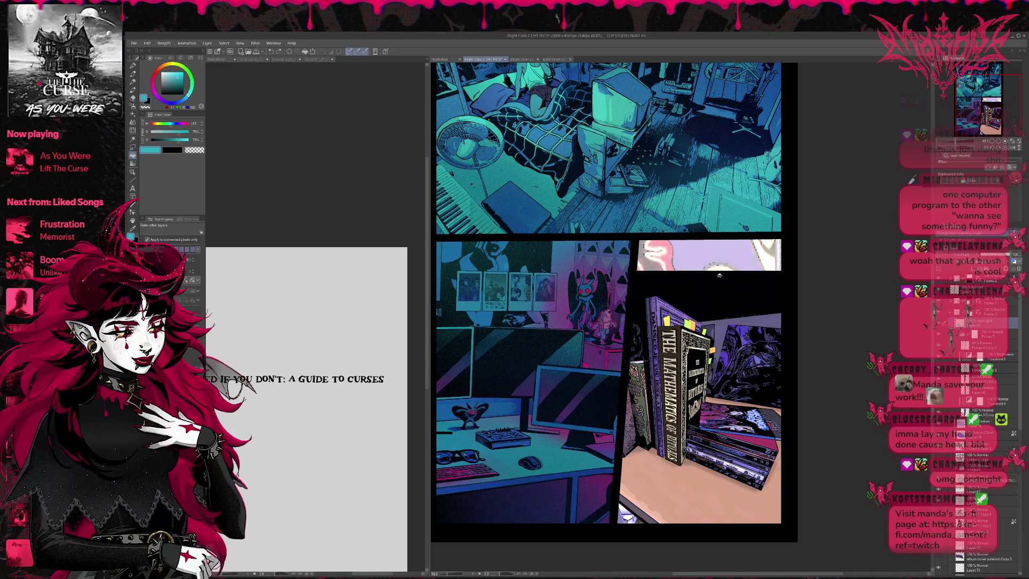
left_click(719, 275)
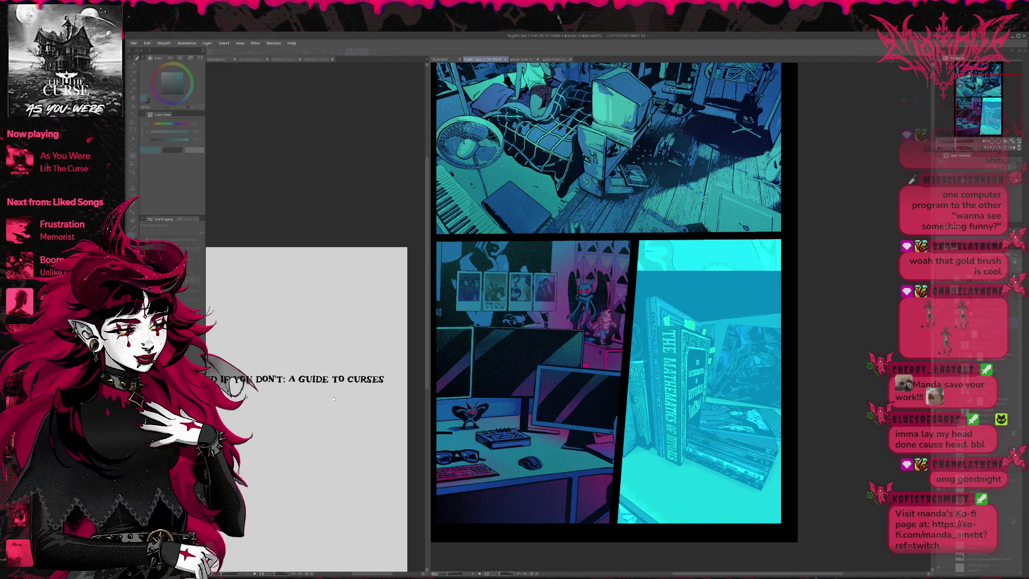
Step: Step back and forth through the teal layer's tints, comparing darker blue walls against cyan books
key("ctrl+z")
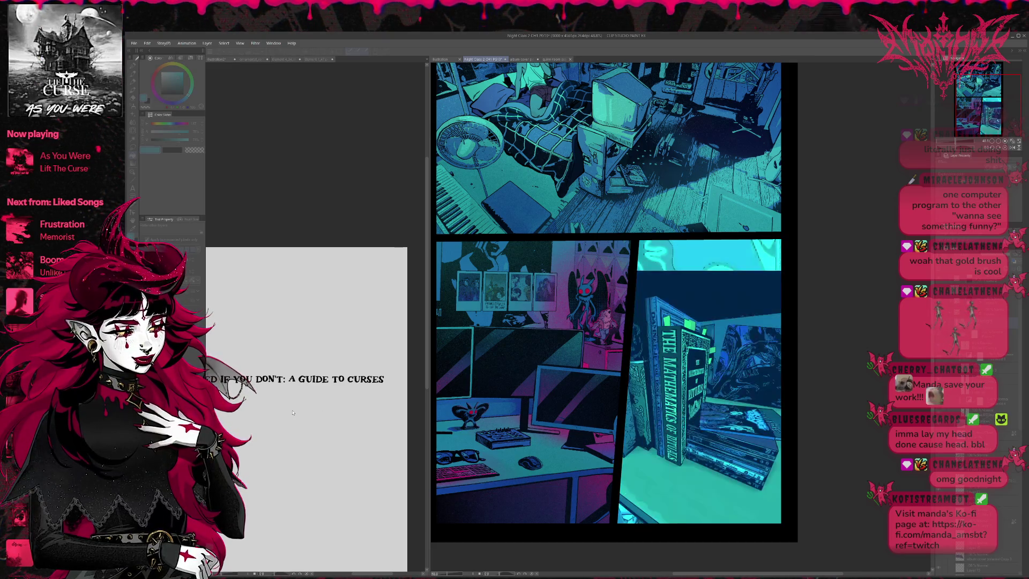
key("ctrl+z")
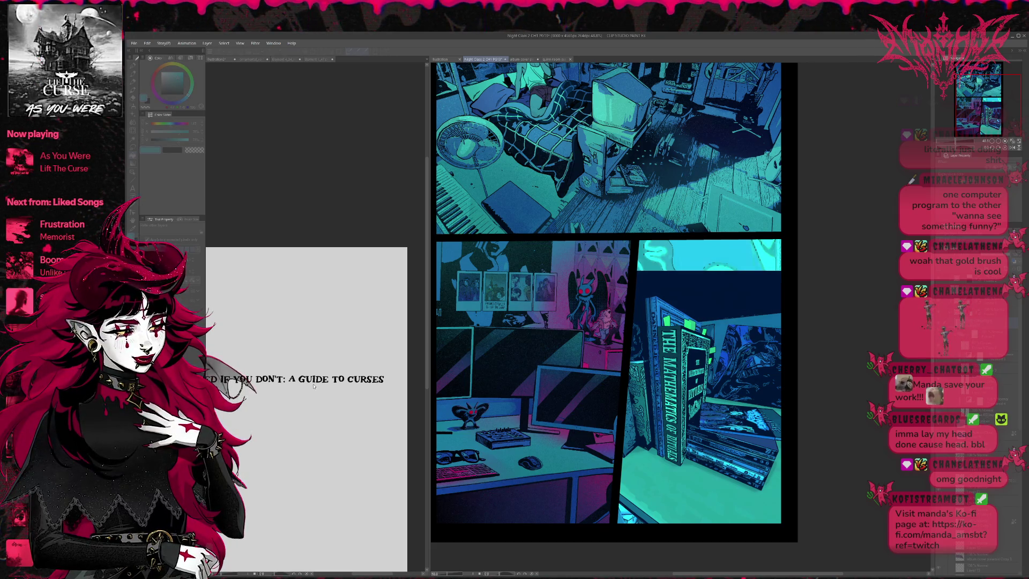
key("ctrl+z")
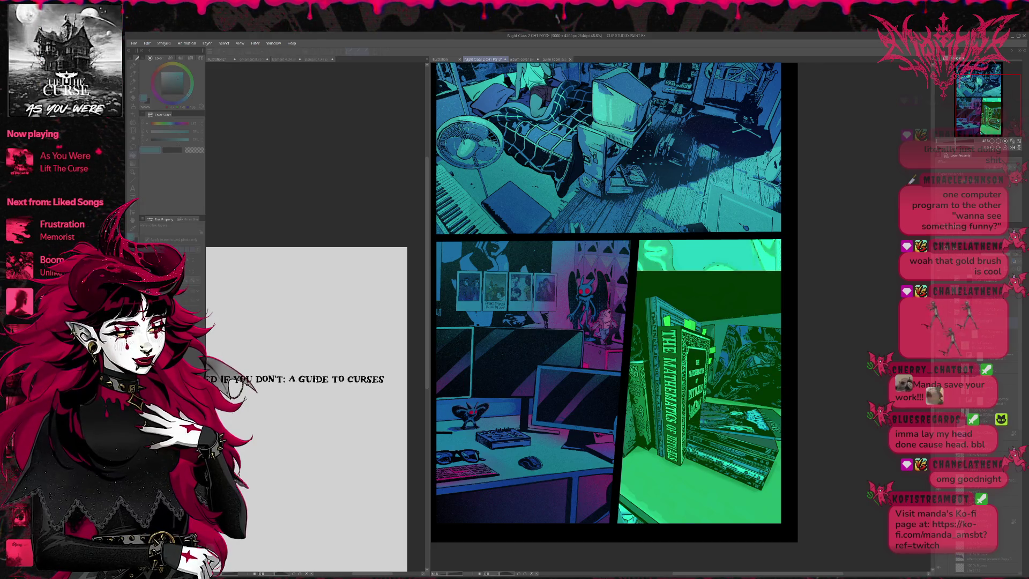
key("ctrl+z")
key("ctrl+y")
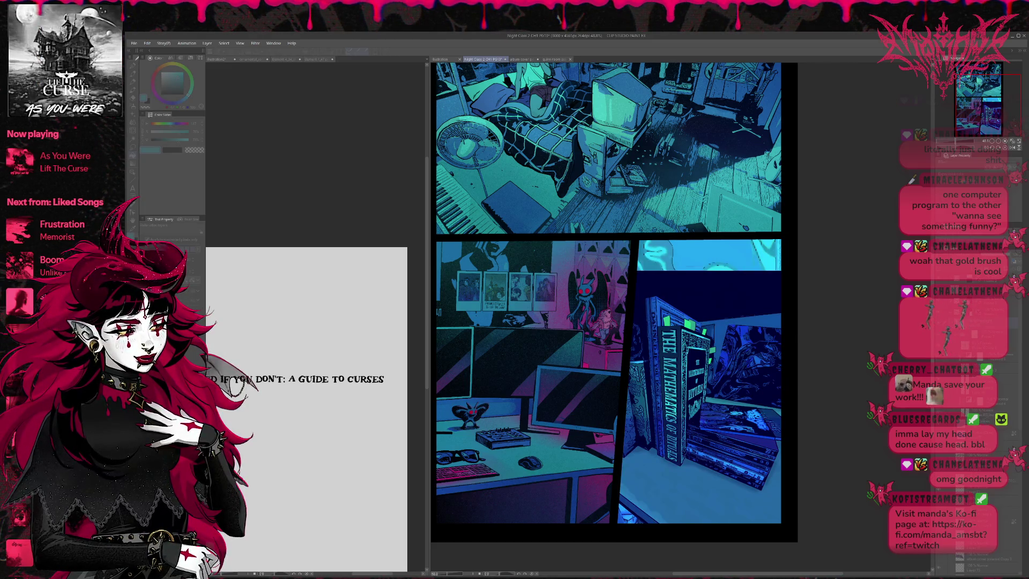
key("ctrl+y")
key("ctrl+y")
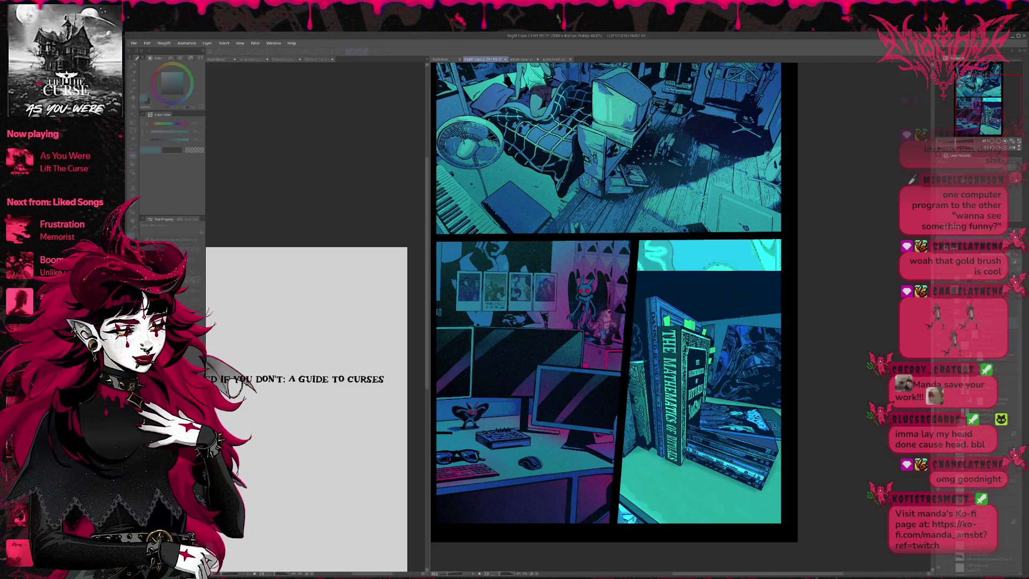
key("ctrl+z")
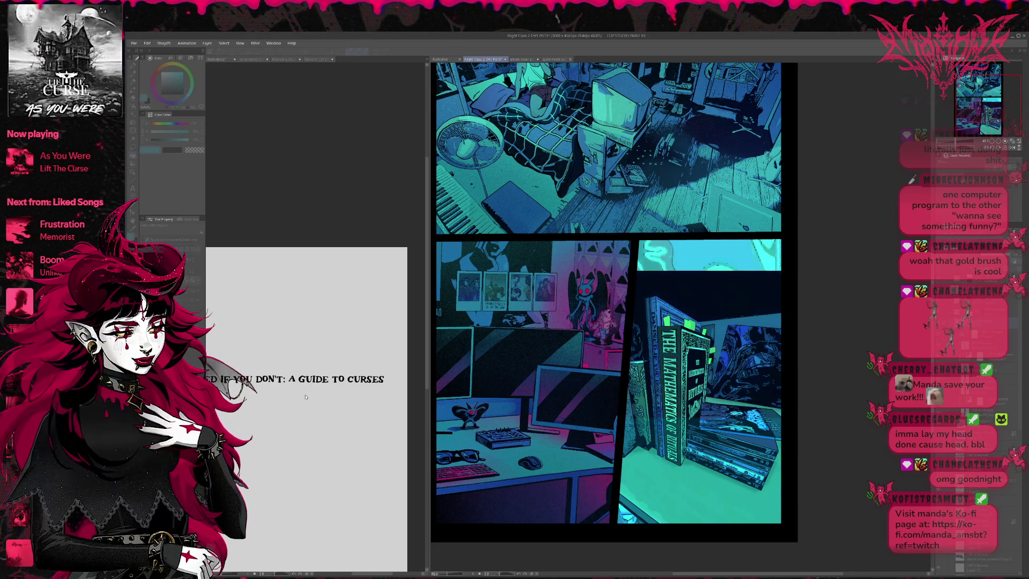
key("ctrl+z")
key("ctrl+z")
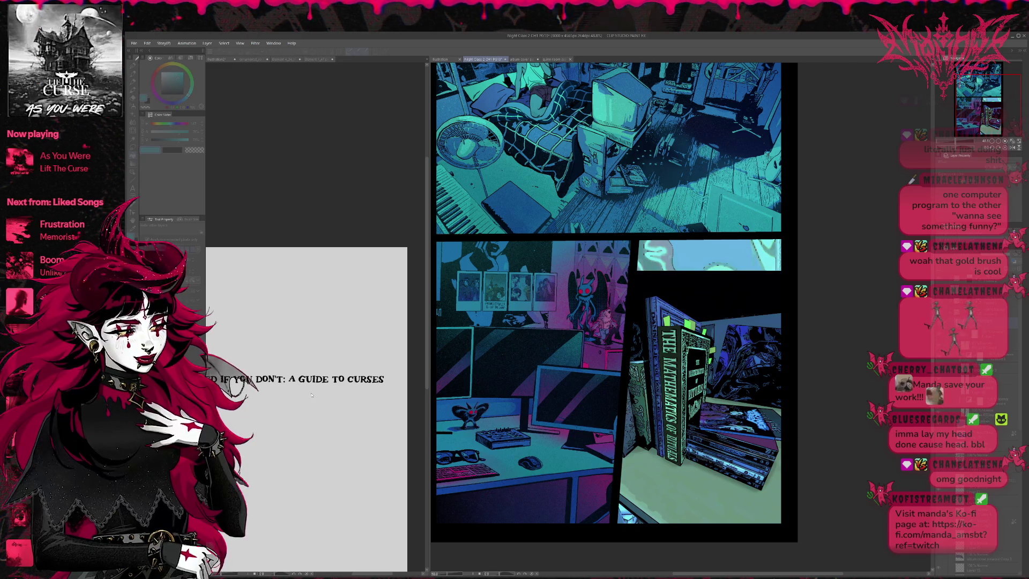
Step: Settle on the deeper teal wall with cyan floor and bring the workspace palettes back
key("ctrl+y")
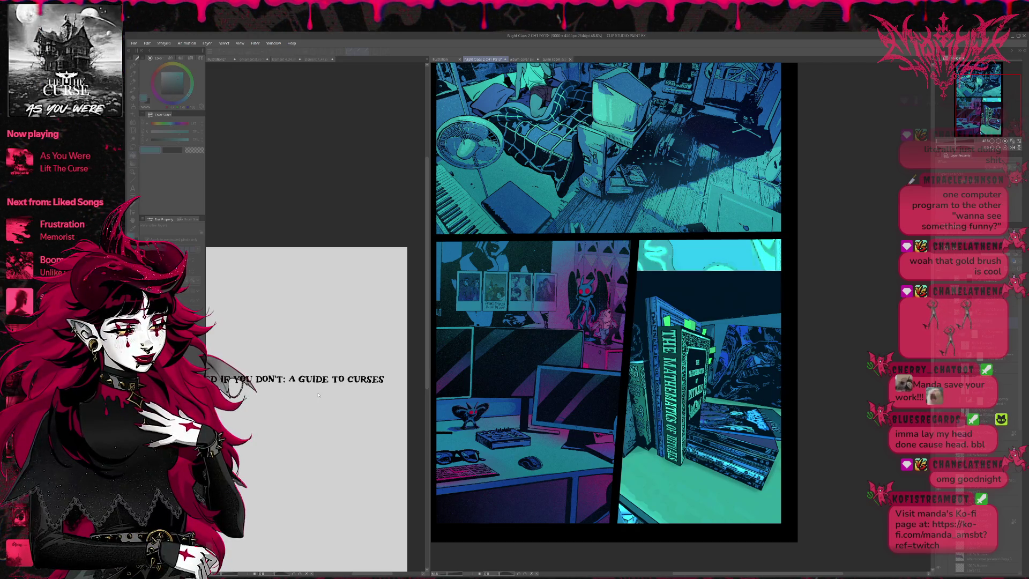
key("ctrl+z")
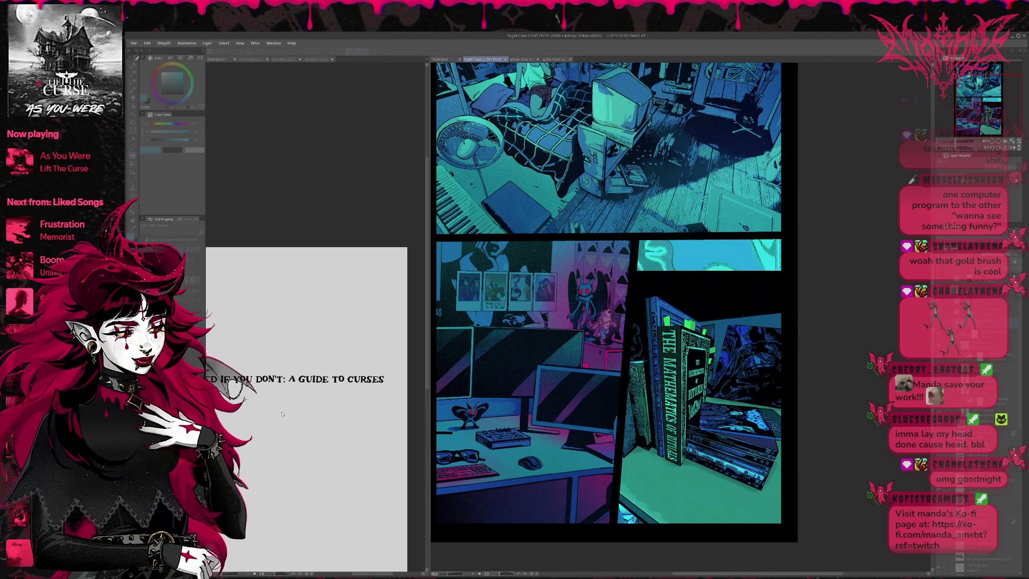
key("ctrl+y")
key("ctrl+y")
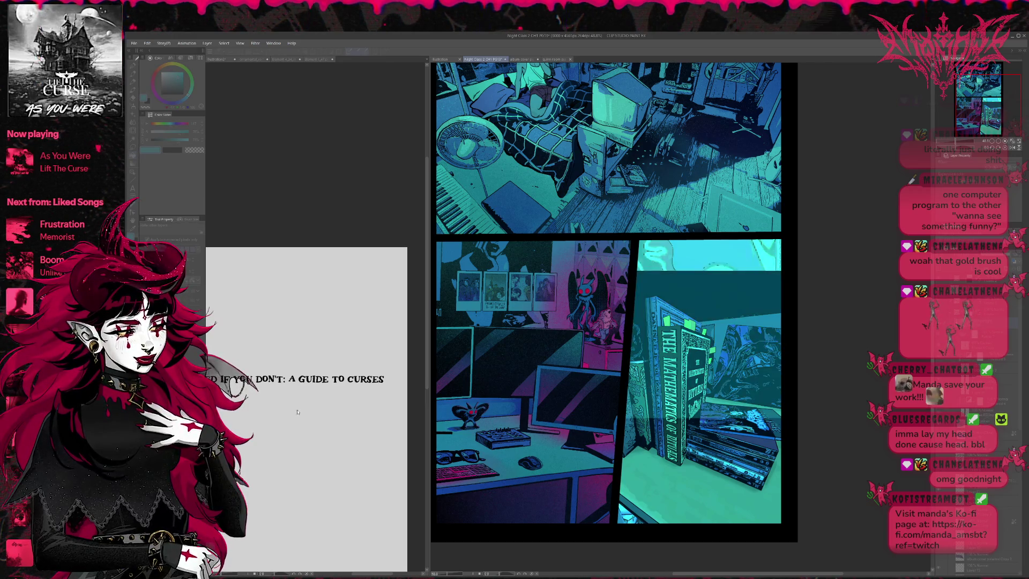
key("ctrl+y")
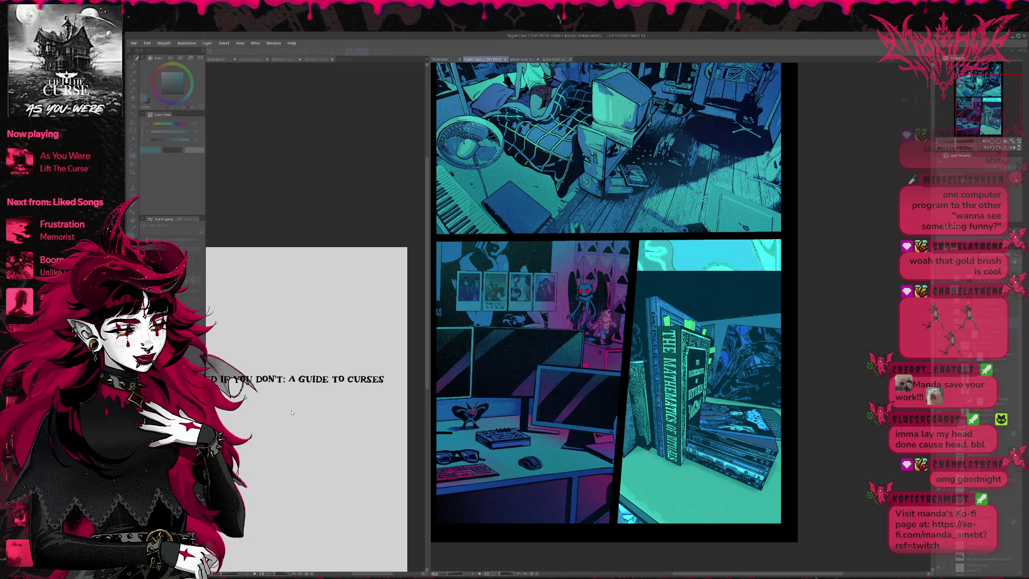
key("ctrl+z")
key("ctrl+z")
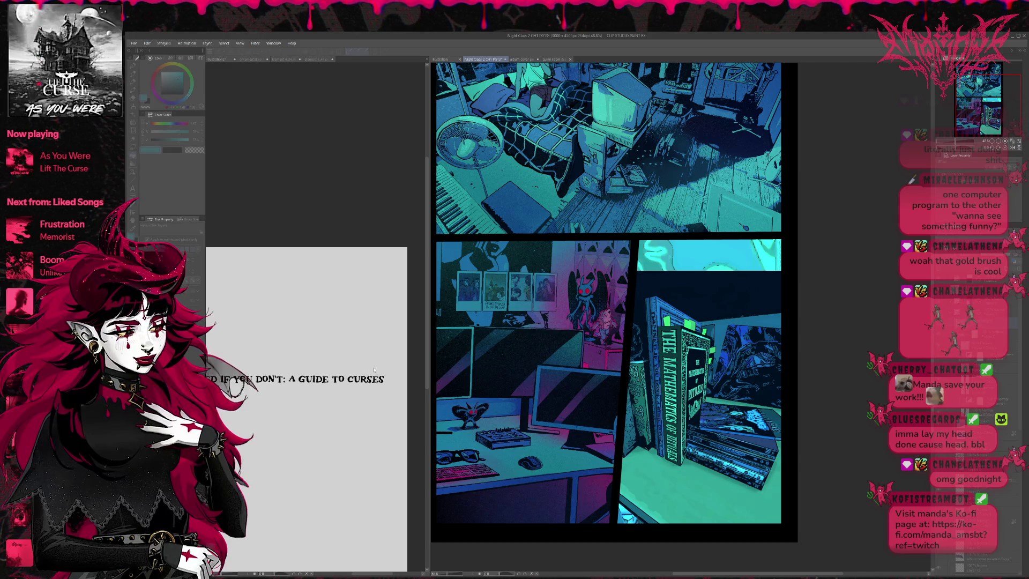
key("Tab")
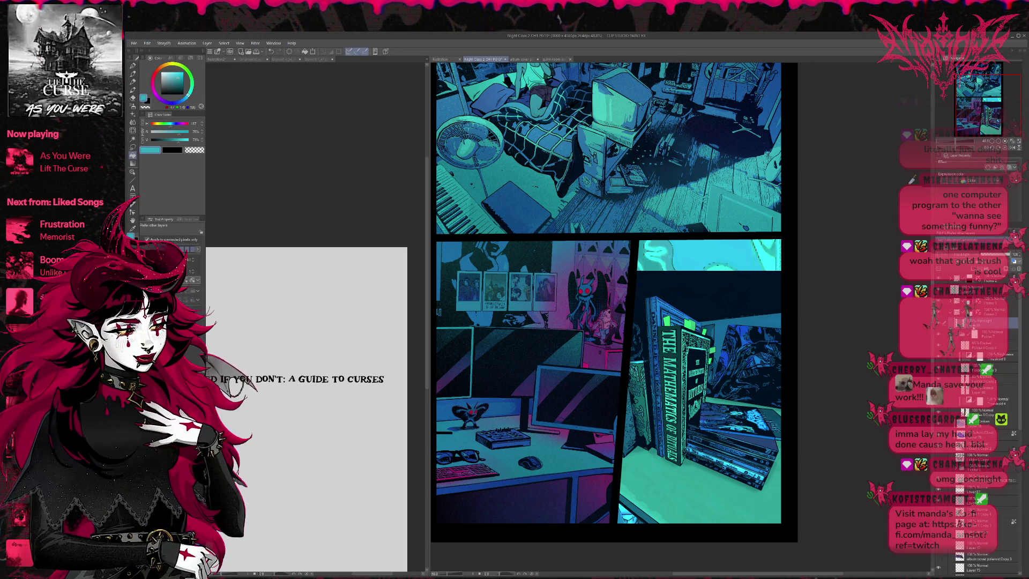
scroll(973, 338, "down", 2)
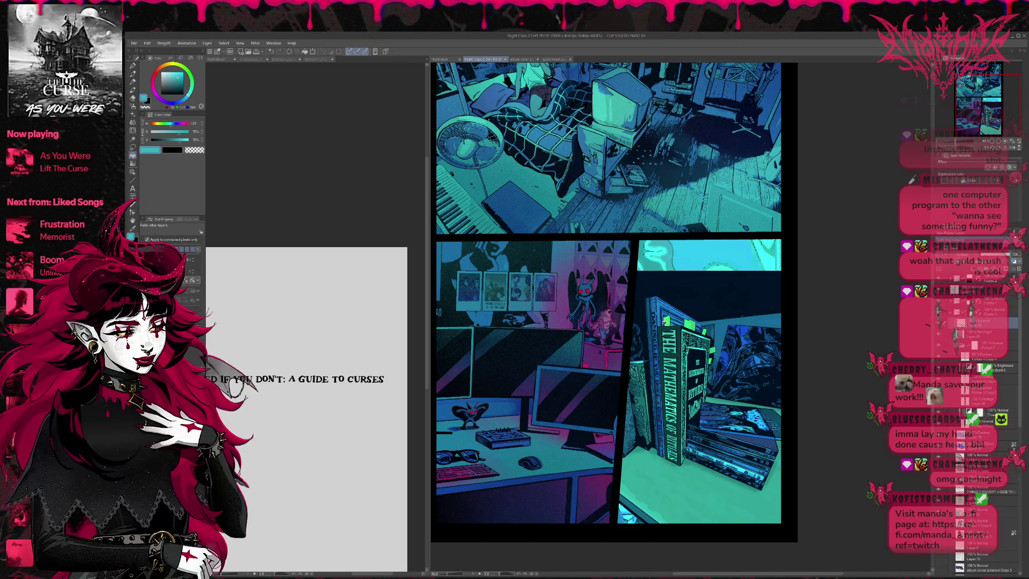
Step: Brush flat teal over the bookshelf panel, then undo it to restore the books artwork
key("b")
left_click_drag(708, 467, 691, 315)
mouse_move(628, 329)
left_mouse_down()
mouse_move(756, 249)
mouse_move(612, 473)
mouse_move(793, 491)
left_mouse_up()
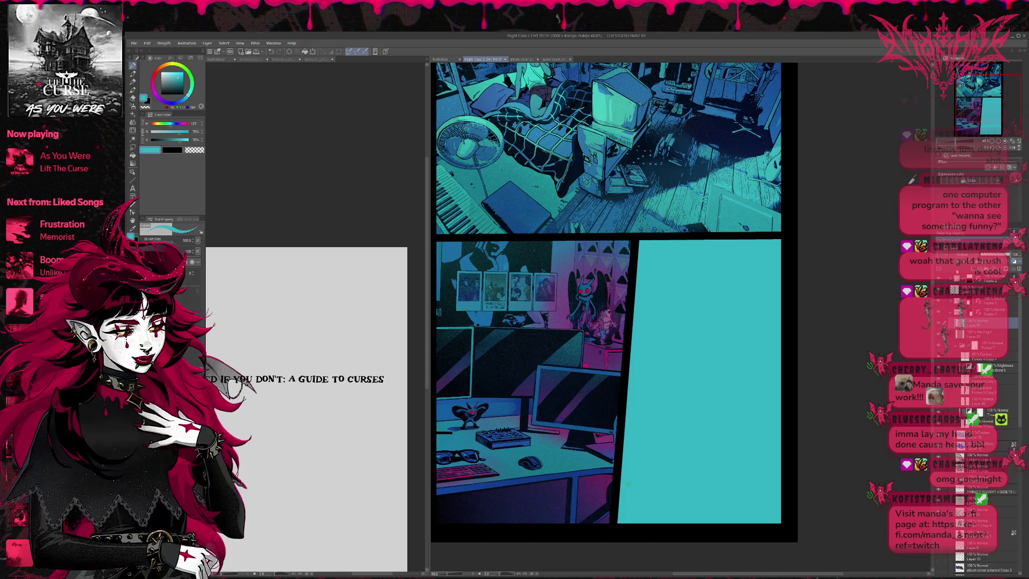
key("ctrl+z")
key("ctrl+z")
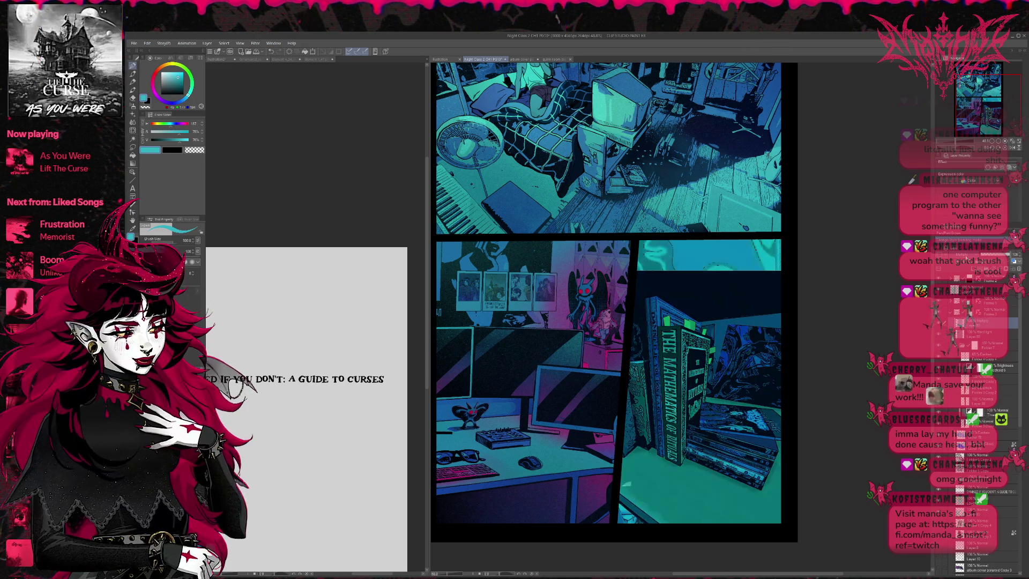
key("ctrl+y")
key("ctrl+z")
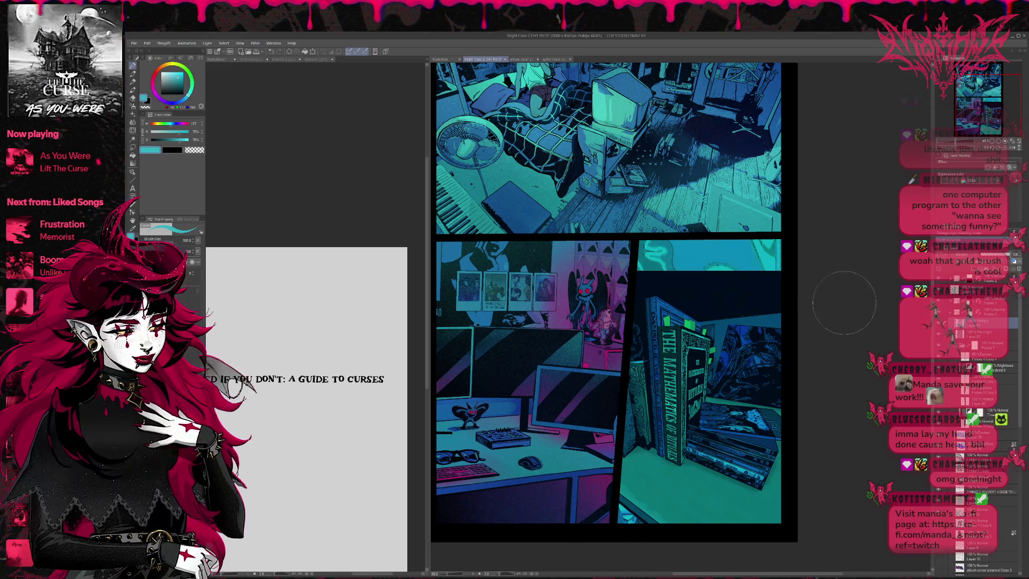
Step: Toggle the Hard Light and cyan highlight layers on and off to compare, leaving the highlights shown
left_click(977, 333)
left_click(941, 333)
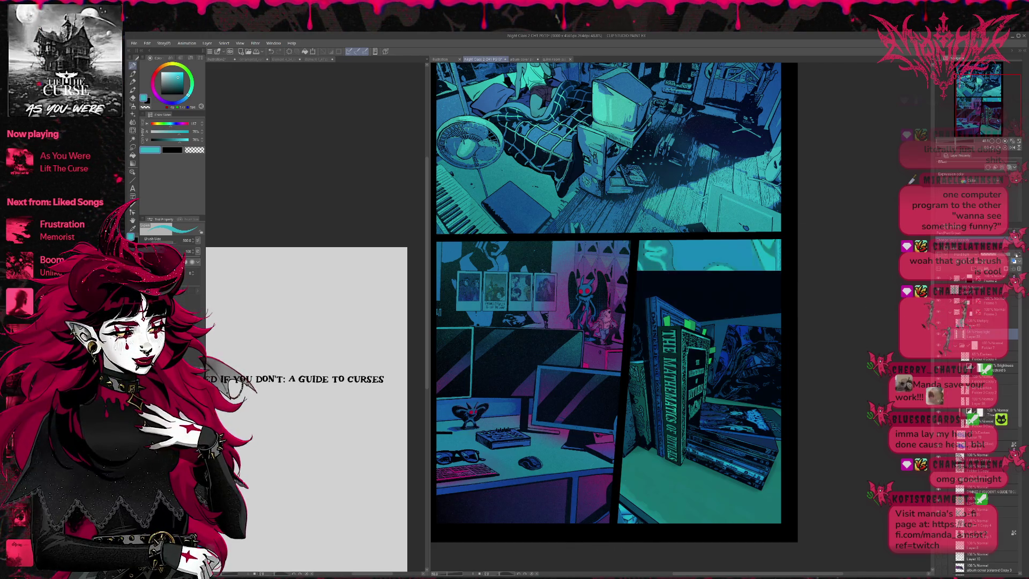
left_click(985, 322)
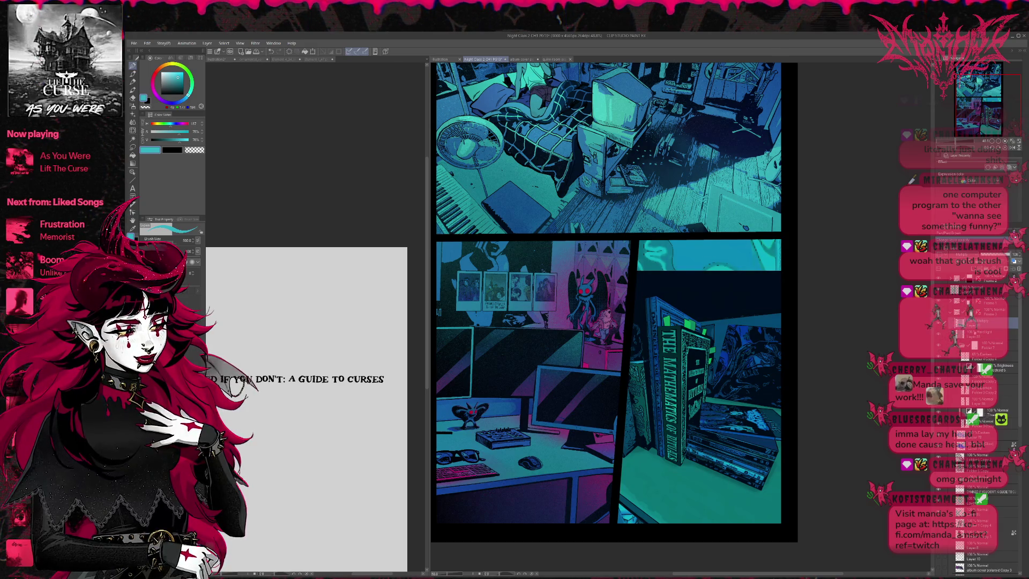
left_click(941, 322)
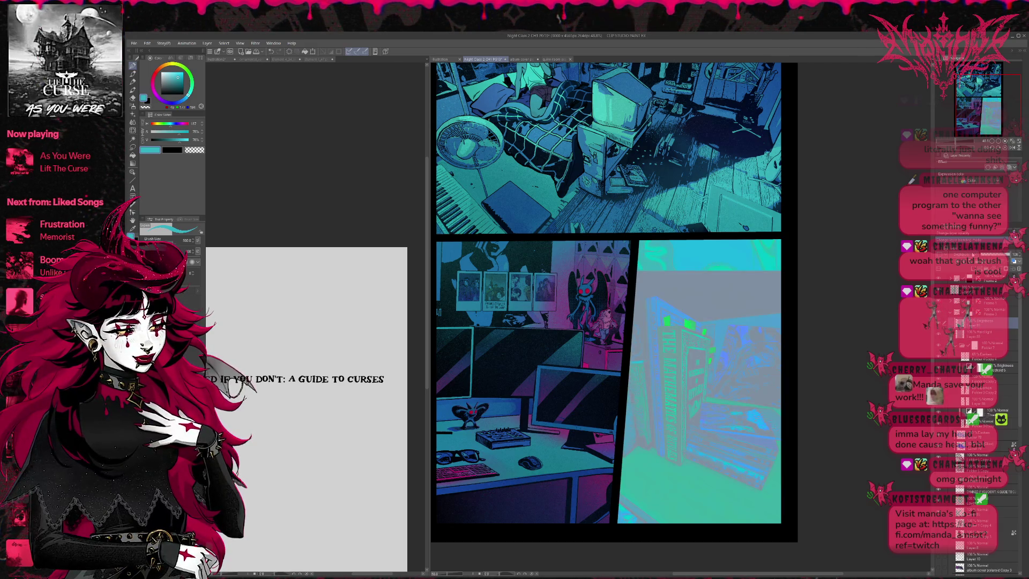
left_click(941, 322)
left_click(941, 322)
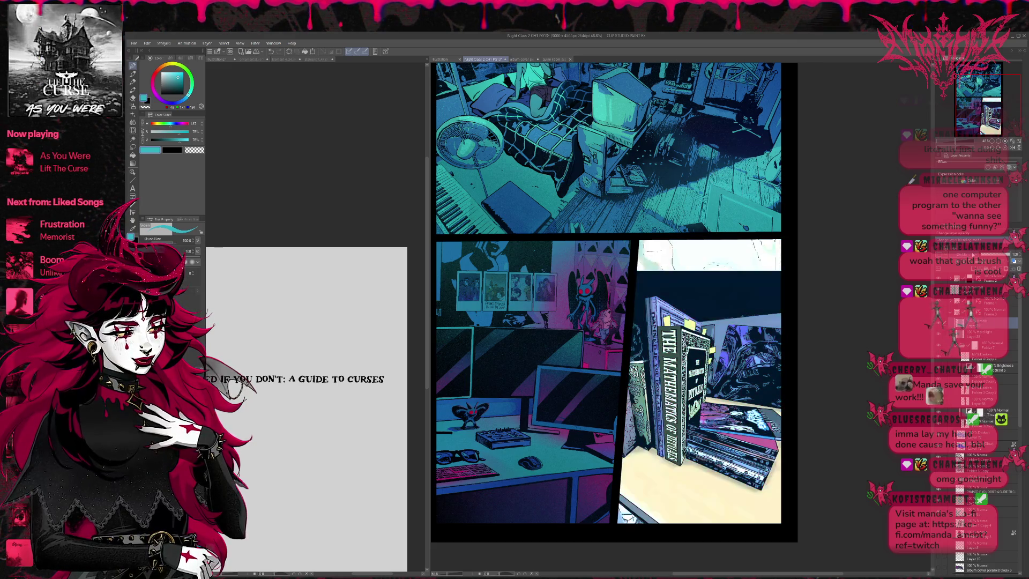
left_click(941, 323)
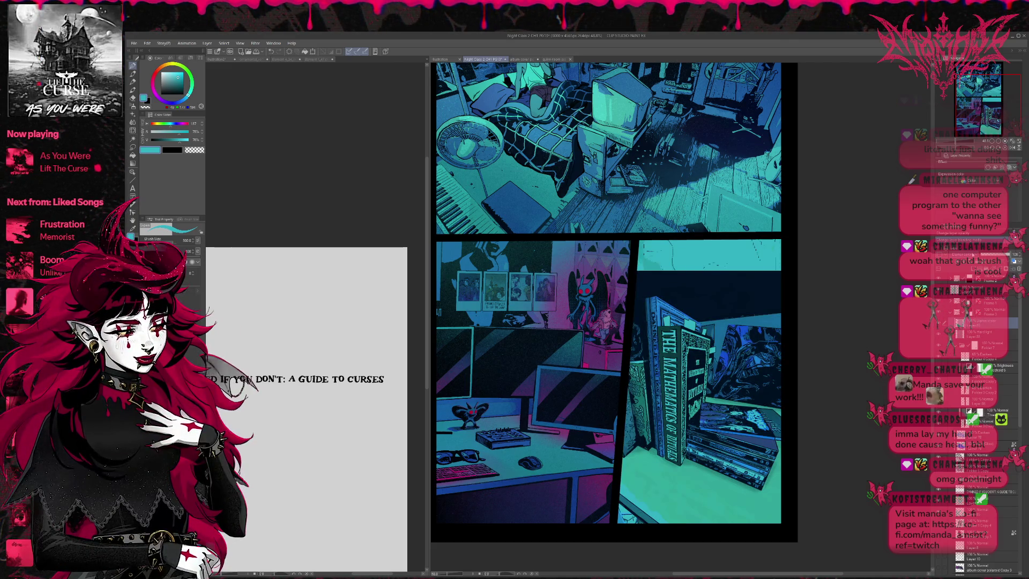
left_click(941, 323)
left_click(940, 322)
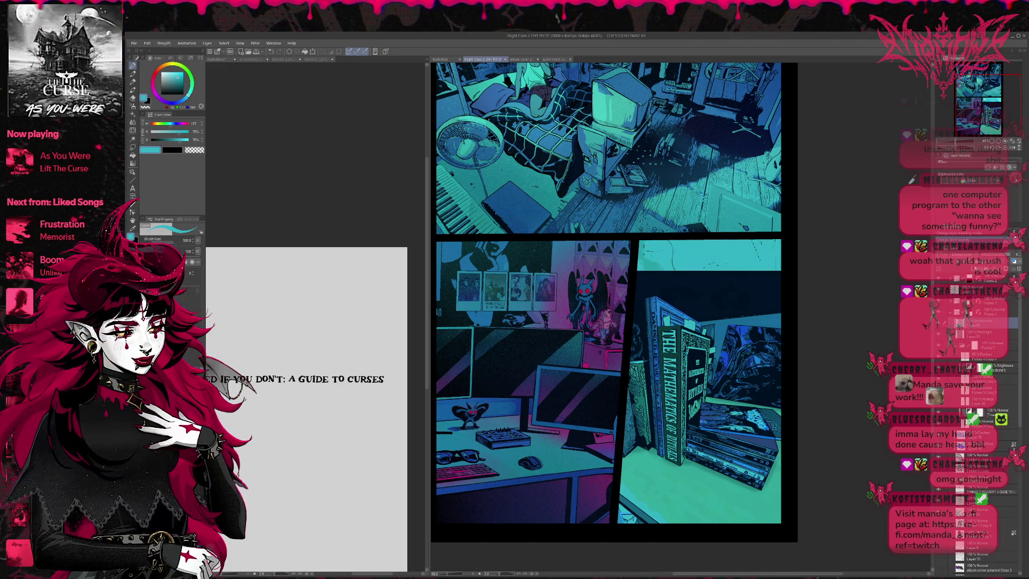
left_click(941, 323)
left_click(941, 322)
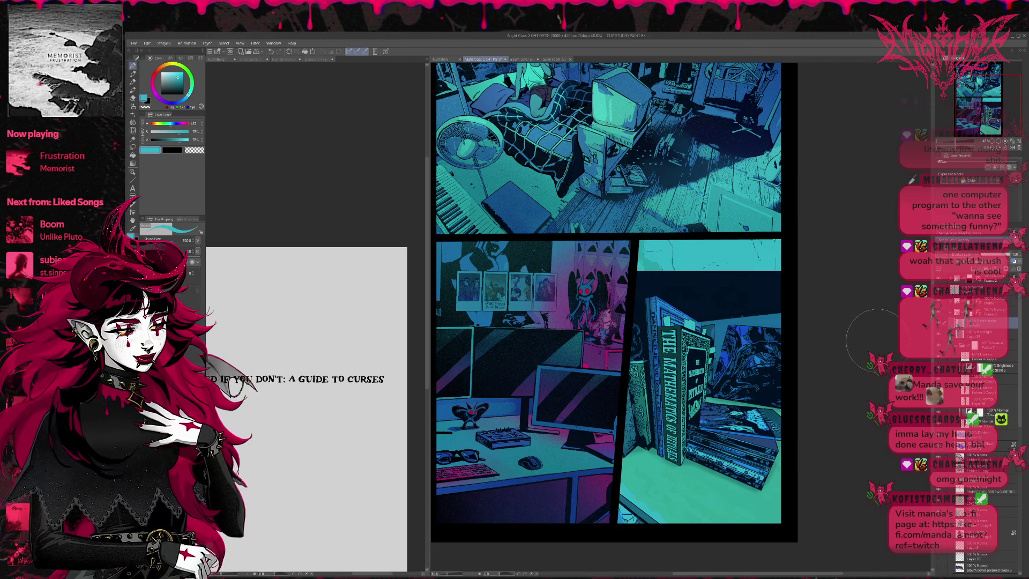
scroll(864, 336, "down", 1)
scroll(834, 298, "down", 1)
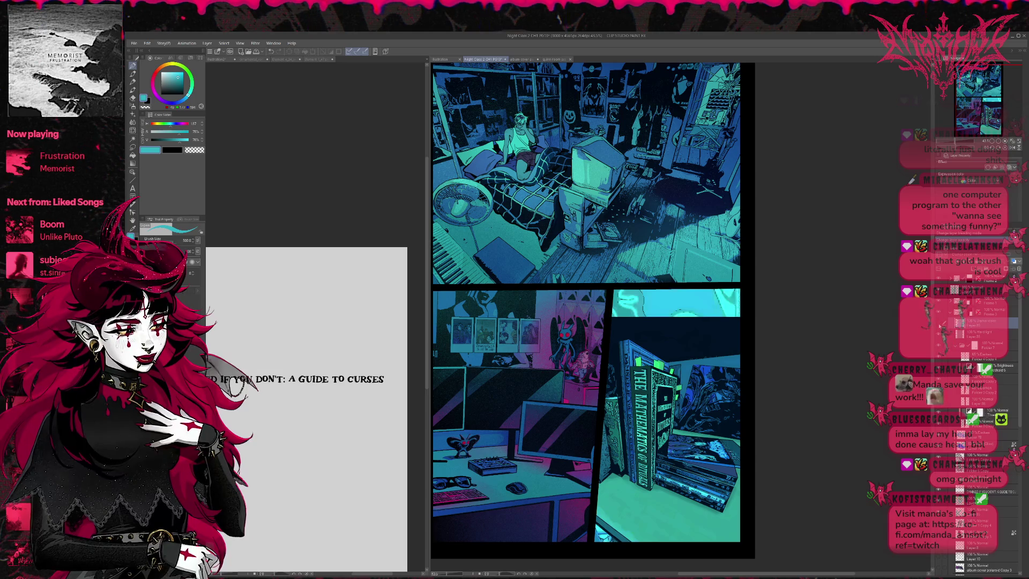
Step: Paint the book panel's sky strip dark navy and scatter teal speckles over it
key("ctrl+z")
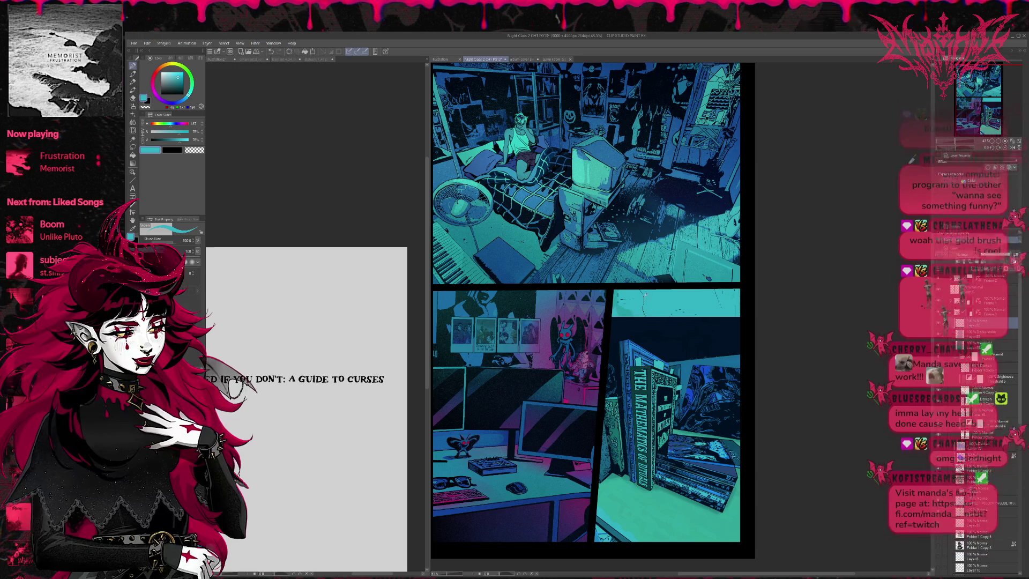
left_click(611, 217, "alt")
mouse_move(643, 329)
left_mouse_down()
mouse_move(628, 306)
mouse_move(723, 310)
left_mouse_up()
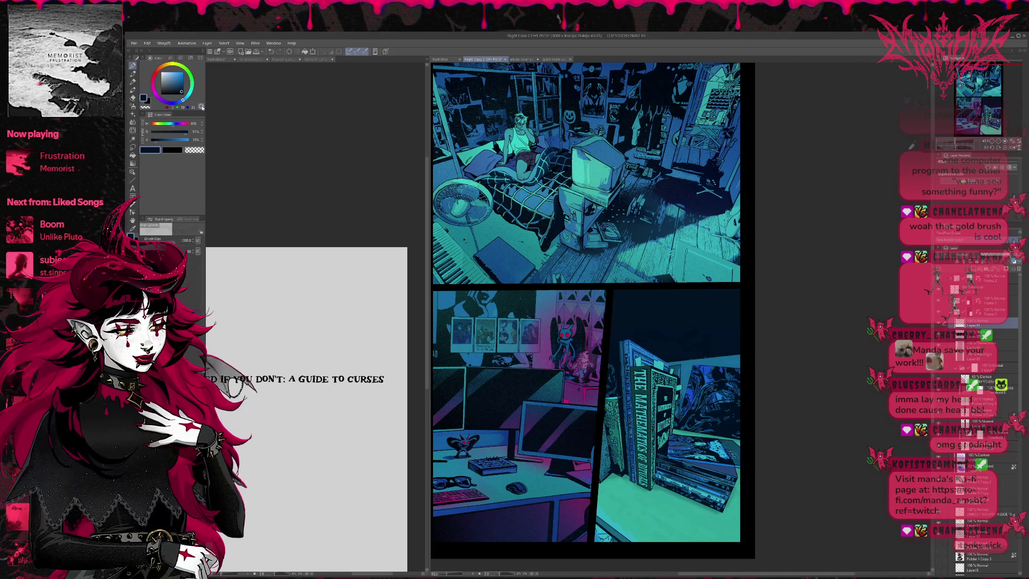
key("x")
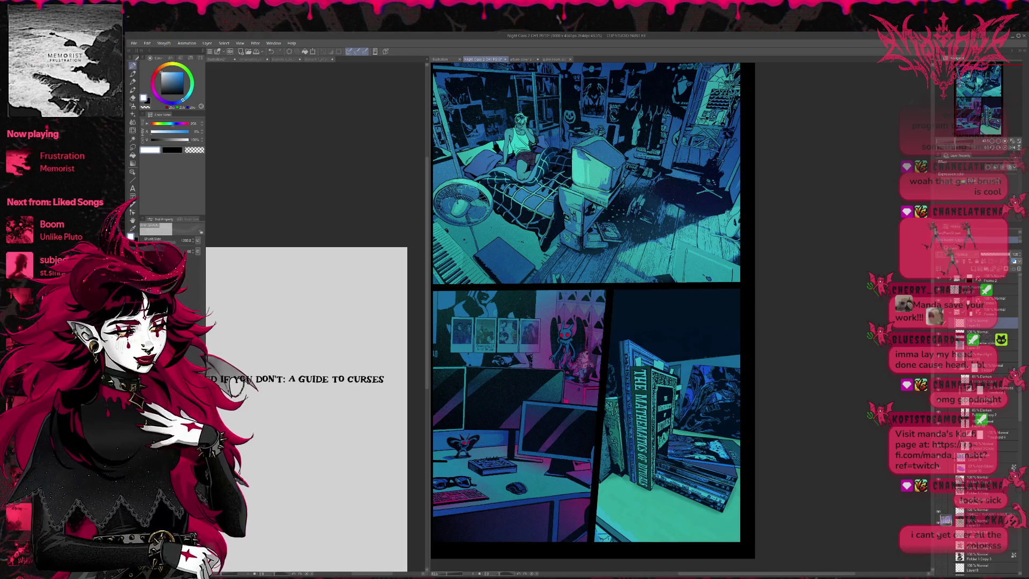
left_click(679, 242, "alt")
mouse_move(636, 309)
left_mouse_down()
mouse_move(716, 302)
mouse_move(736, 322)
mouse_move(732, 354)
left_mouse_up()
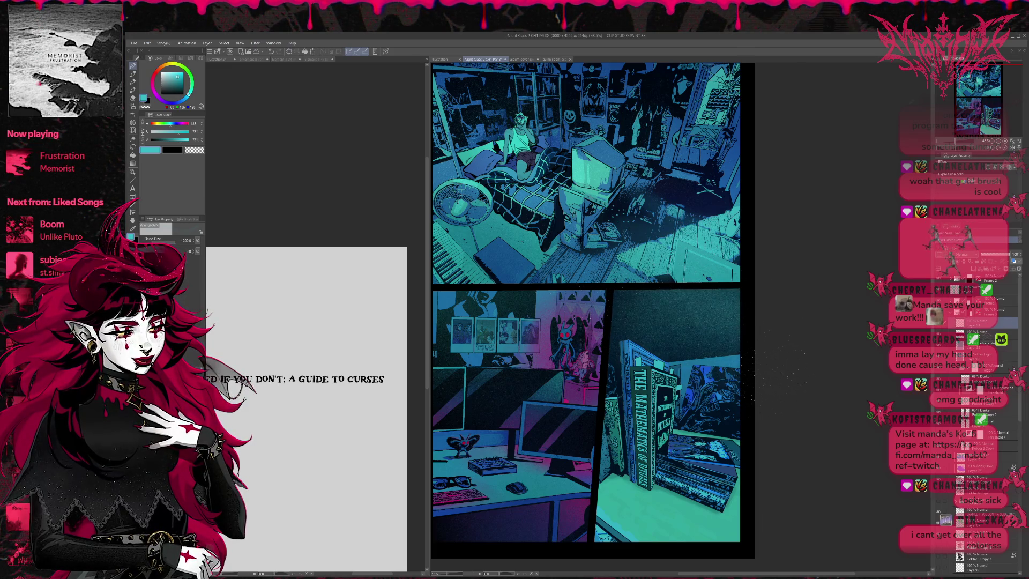
left_click_drag(619, 297, 633, 298)
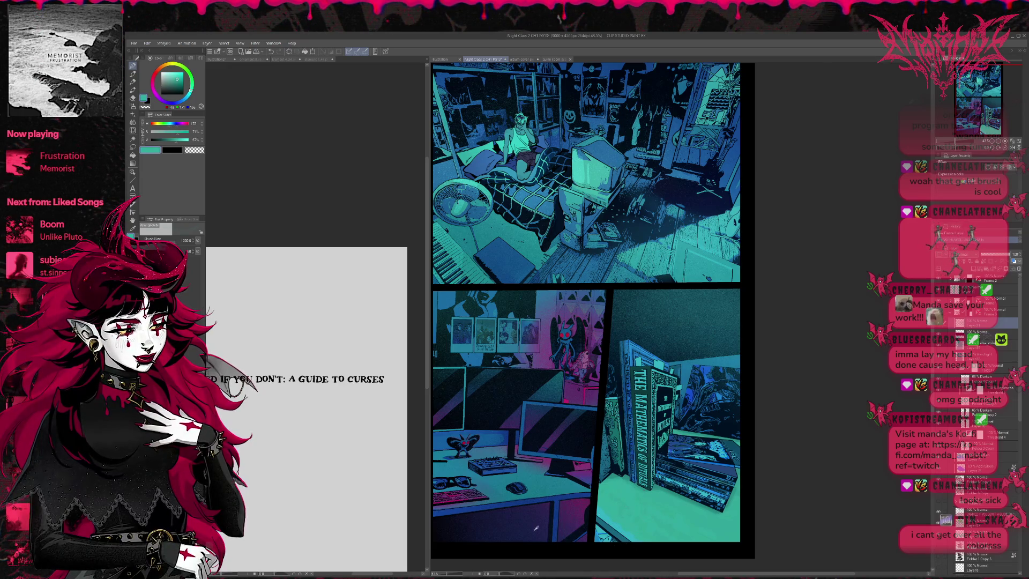
Step: Undo the stray dark speckles along the floor and show the figurine layer beside the books
left_click(532, 531, "alt")
key("ctrl+z")
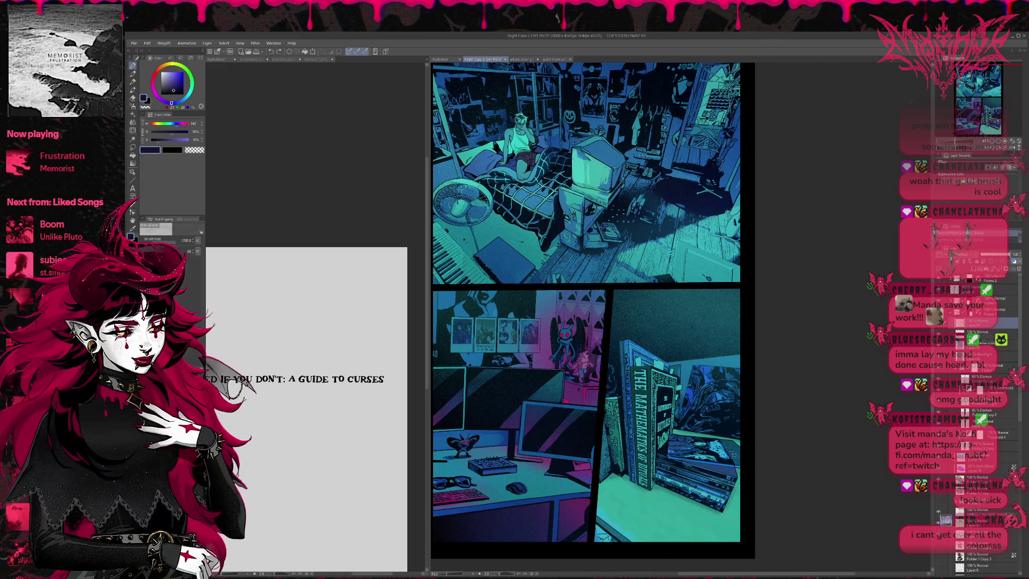
left_click(623, 524, "alt")
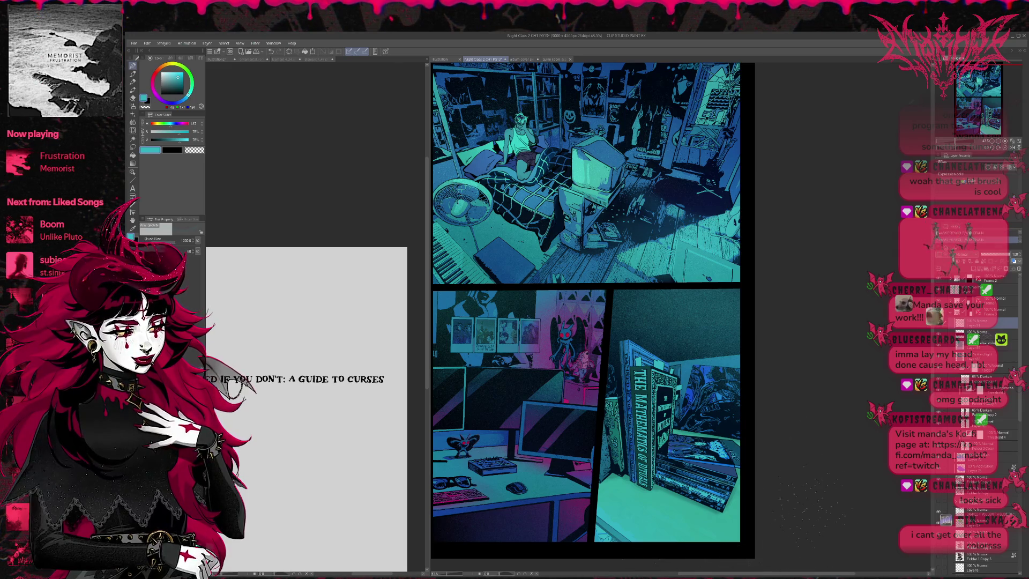
key("ctrl+z")
key("ctrl+z")
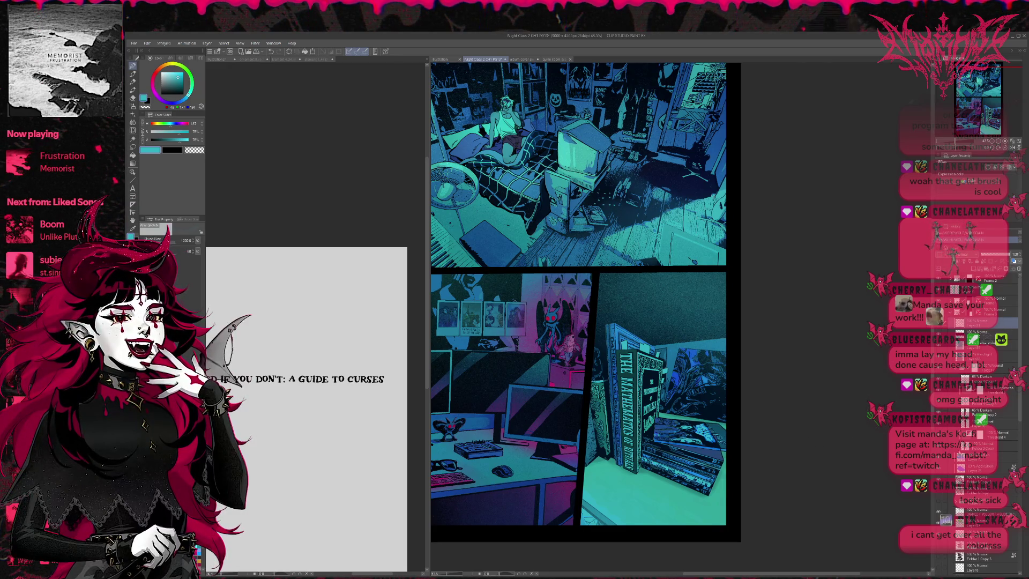
scroll(981, 442, "down", 5)
scroll(948, 519, "down", 3)
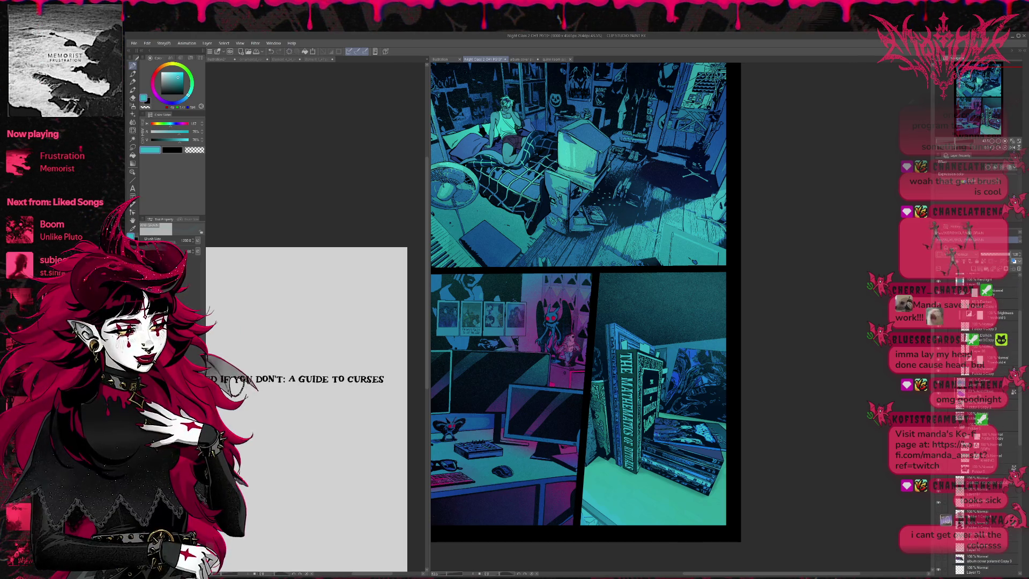
left_click(948, 515)
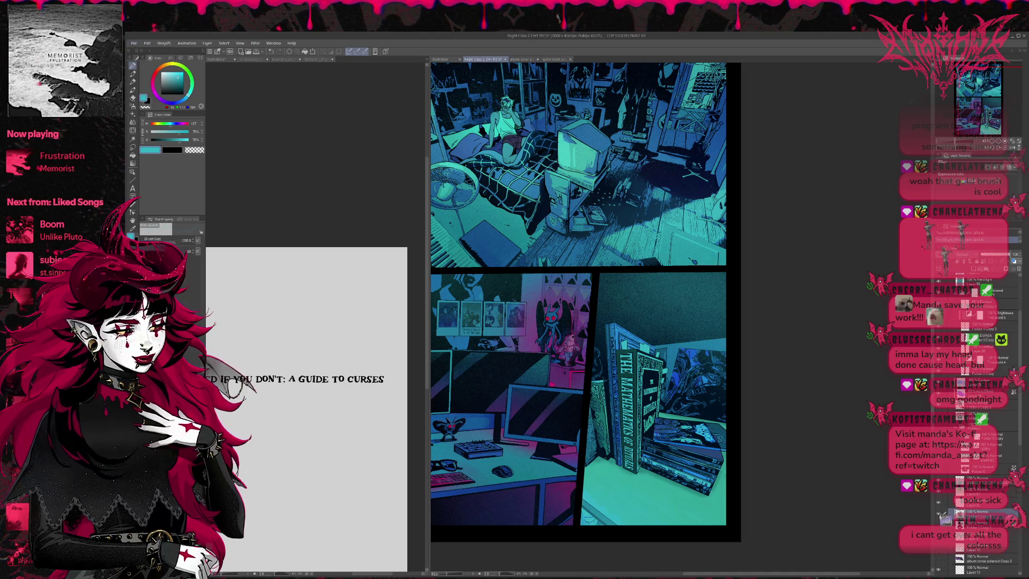
left_click(960, 515)
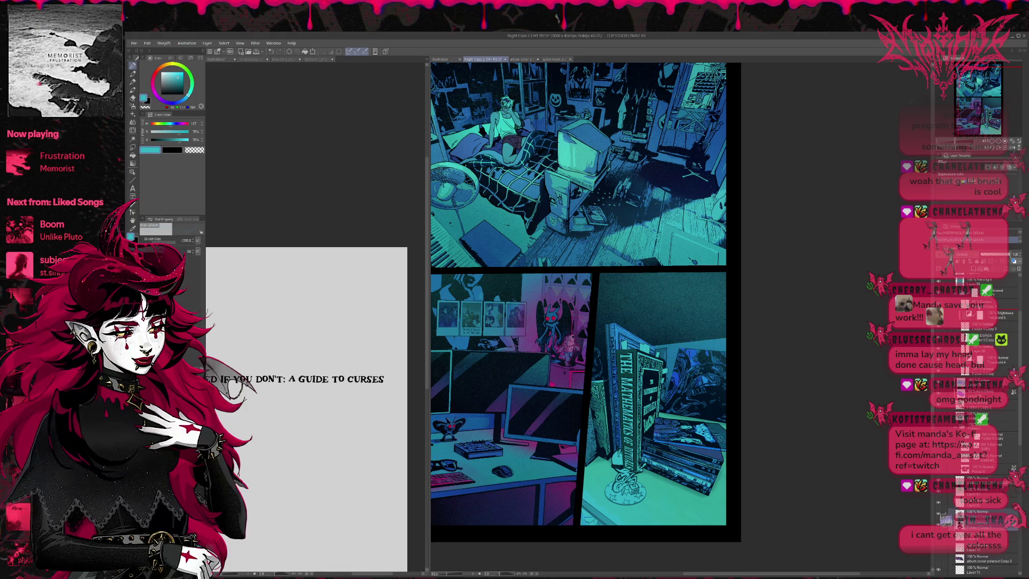
Step: Group the figurine layers into a new folder and toggle the book panel's colour layer to check it
key("ctrl+g")
scroll(981, 403, "down", 3)
scroll(980, 402, "down", 3)
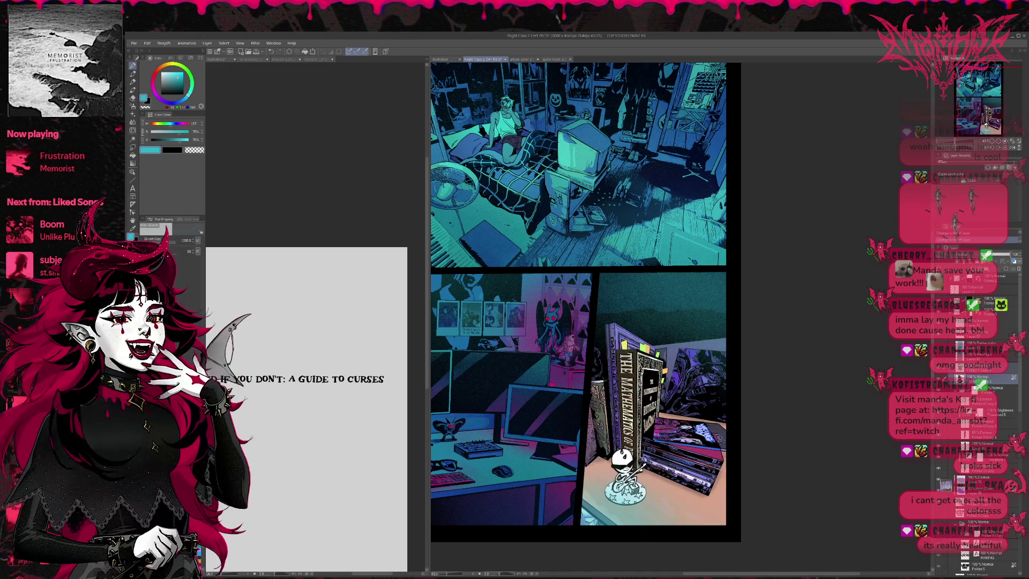
scroll(983, 418, "down", 2)
scroll(982, 418, "down", 2)
scroll(982, 418, "down", 2)
scroll(983, 418, "down", 2)
scroll(982, 418, "down", 2)
scroll(982, 418, "down", 2)
scroll(983, 418, "down", 1)
scroll(983, 418, "down", 2)
scroll(983, 418, "down", 2)
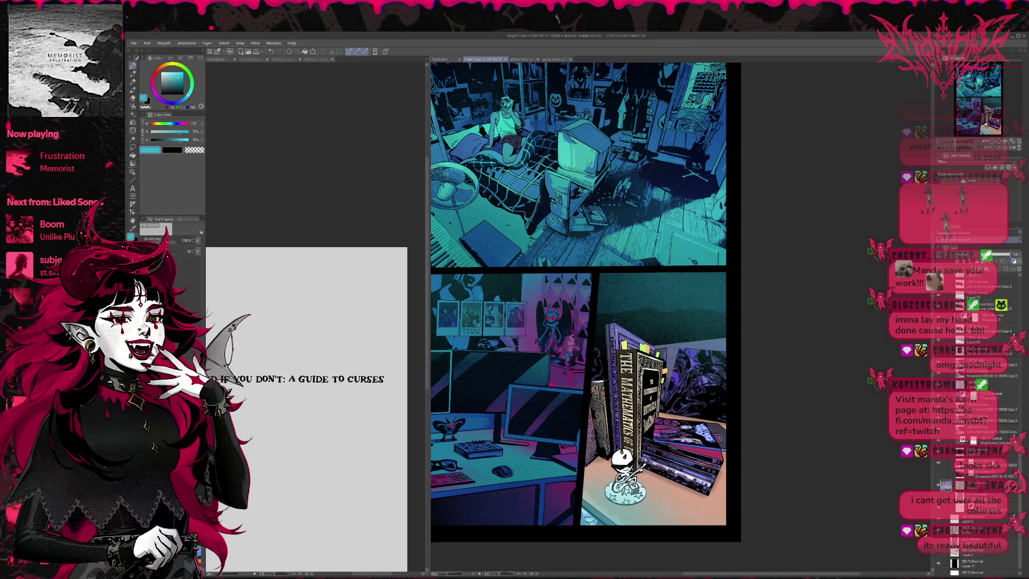
scroll(983, 419, "down", 1)
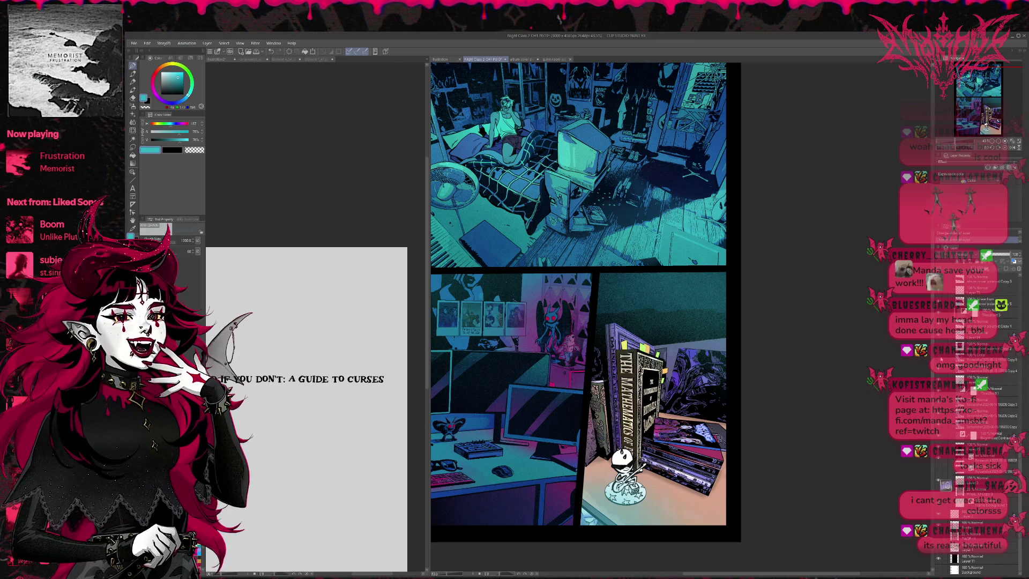
left_click(954, 434)
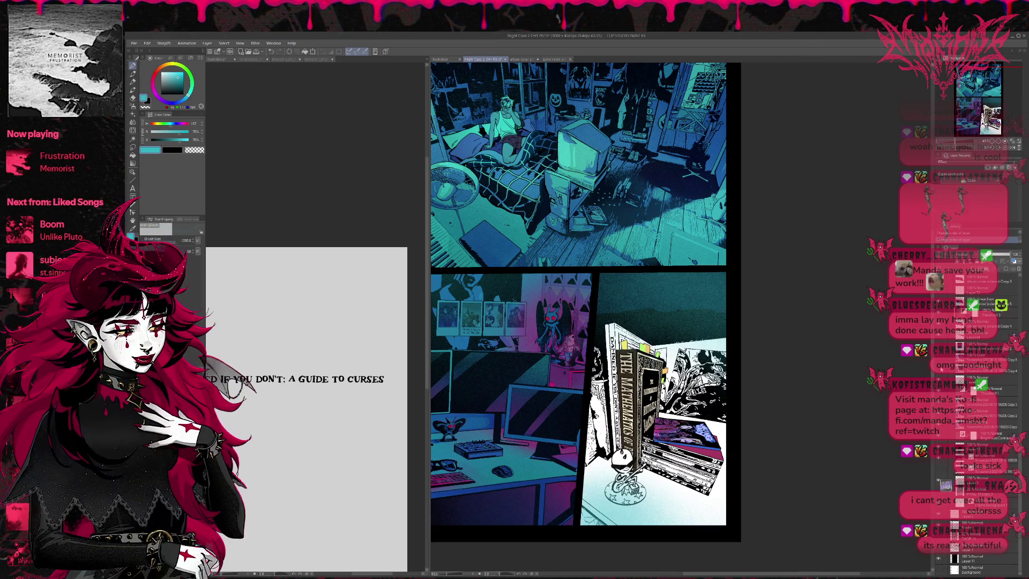
left_click(954, 434)
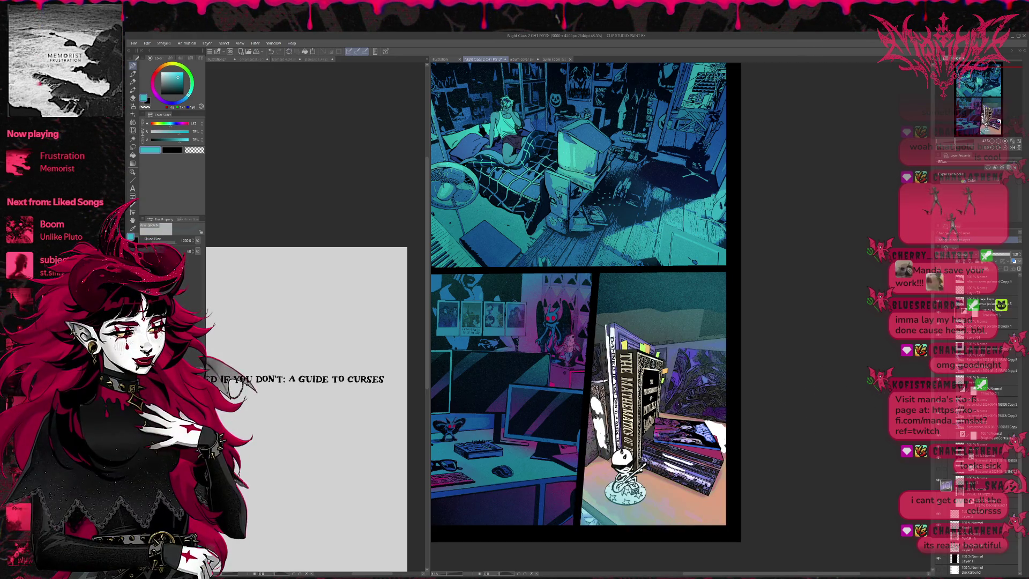
scroll(785, 352, "up", 1)
scroll(786, 352, "up", 1)
scroll(785, 353, "down", 1)
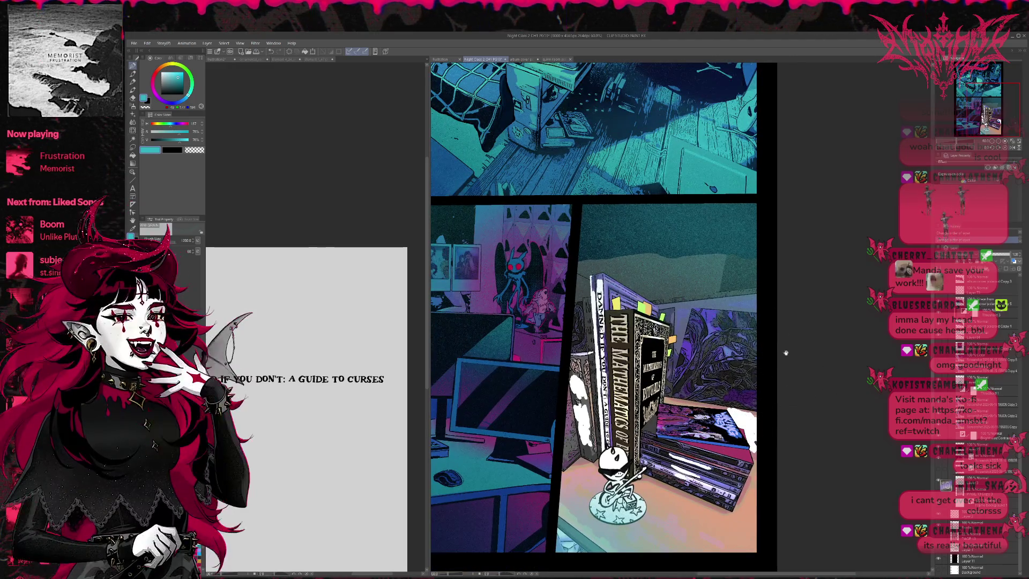
scroll(786, 352, "up", 1)
scroll(785, 352, "up", 1)
scroll(786, 353, "up", 1)
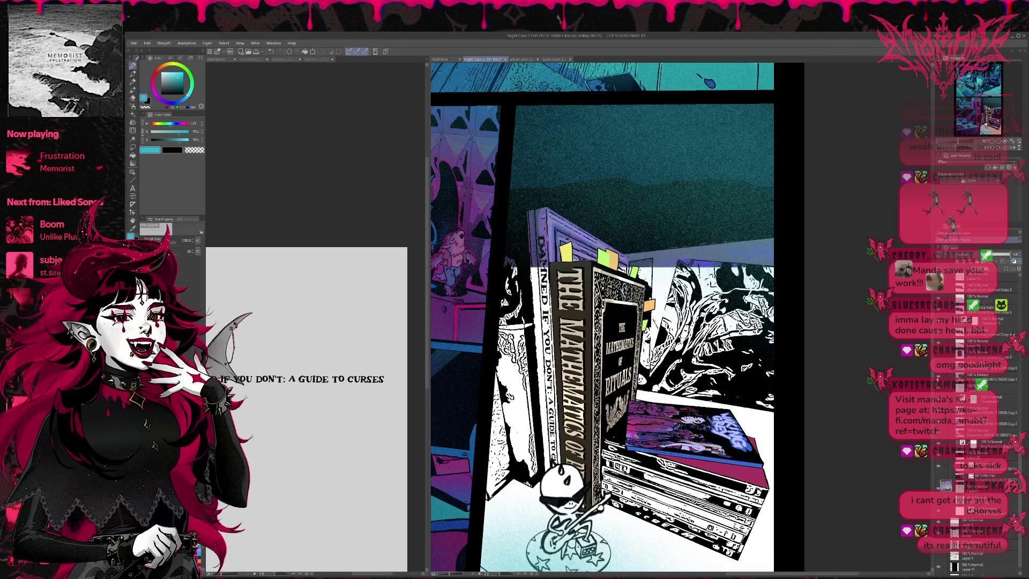
Step: On the Multiply screenshot copy layer, compare the wall and floor without colour, then keep full colour
left_click(970, 377)
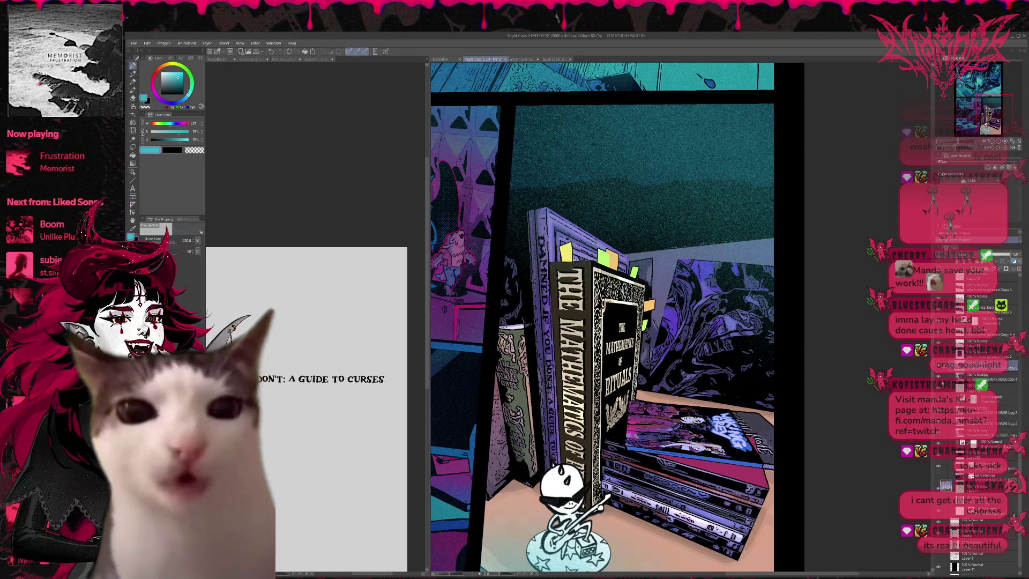
key("ctrl+z")
key("ctrl+z")
key("ctrl+y")
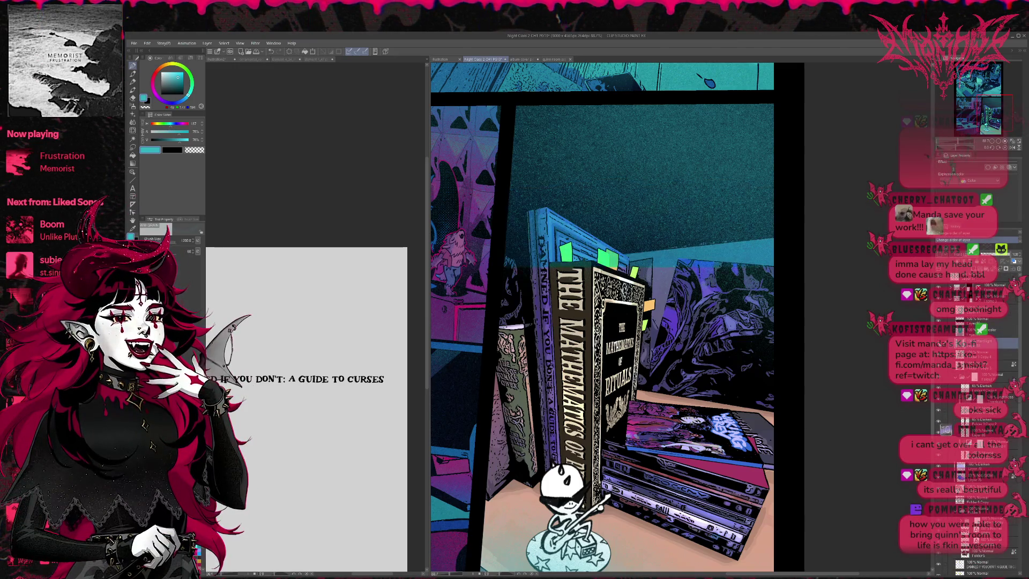
scroll(602, 318, "down", 1)
scroll(590, 318, "down", 1)
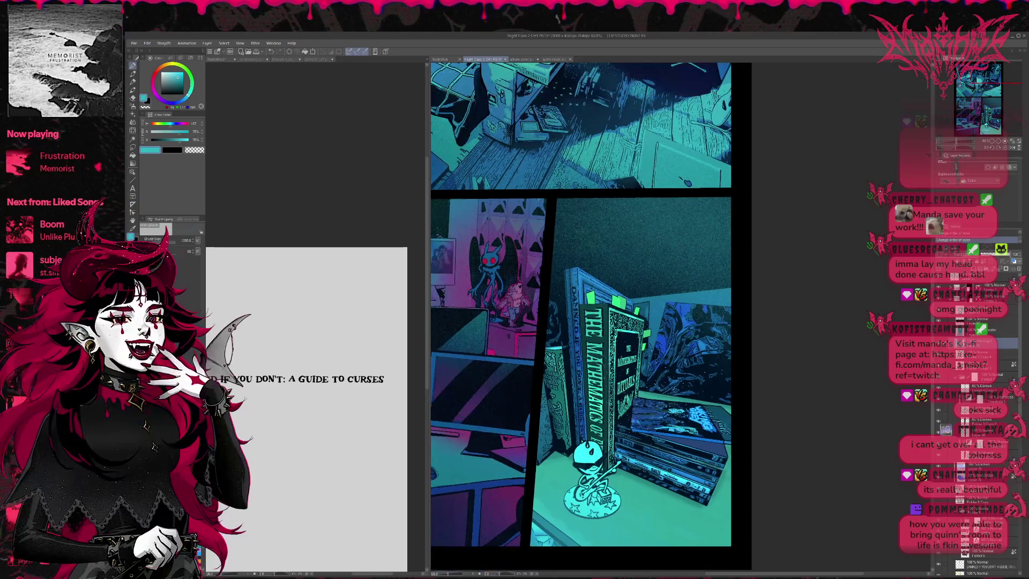
scroll(580, 306, "down", 1)
scroll(579, 306, "down", 1)
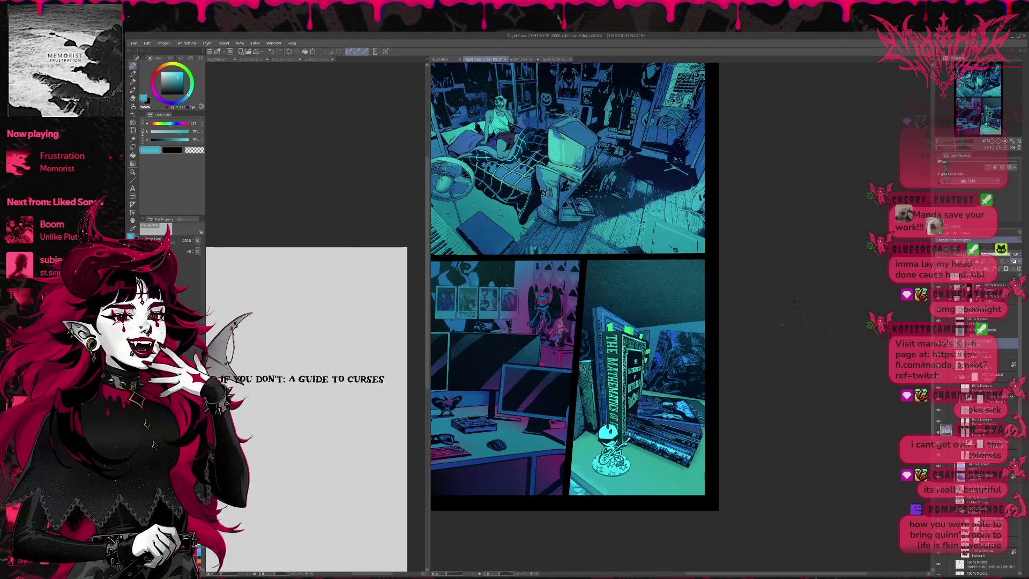
key("ctrl+0")
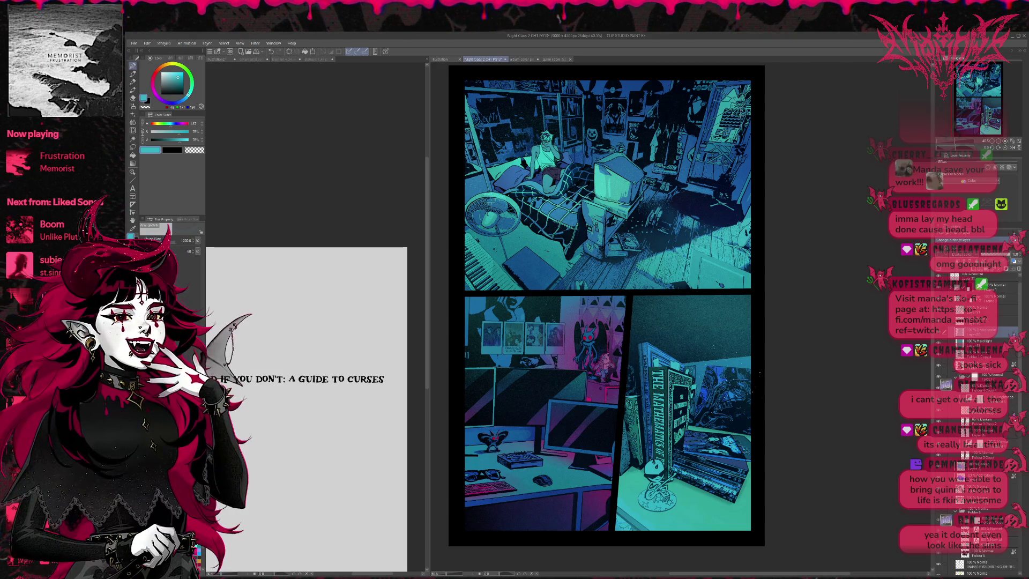
scroll(725, 257, "up", 2)
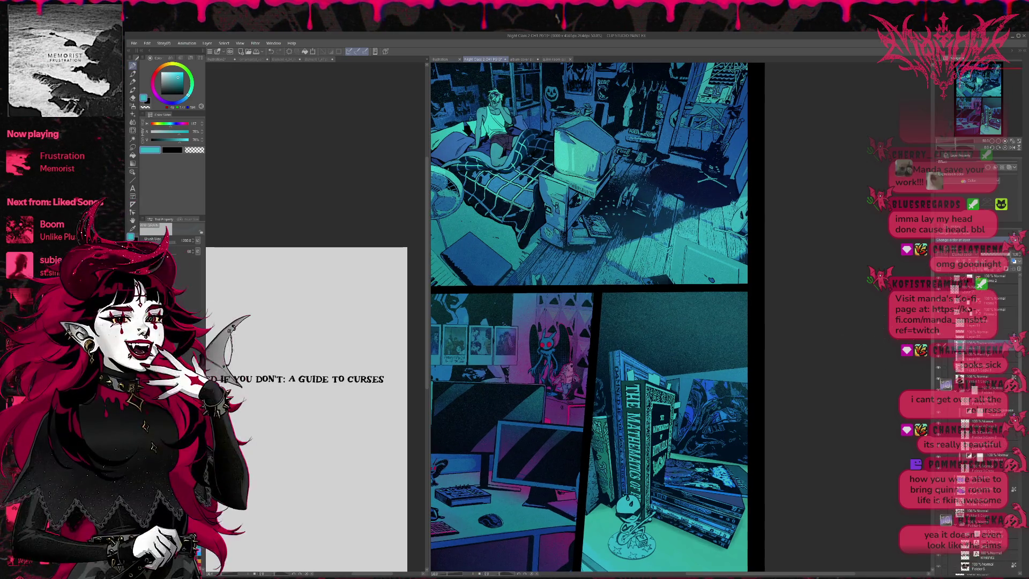
scroll(973, 403, "down", 3)
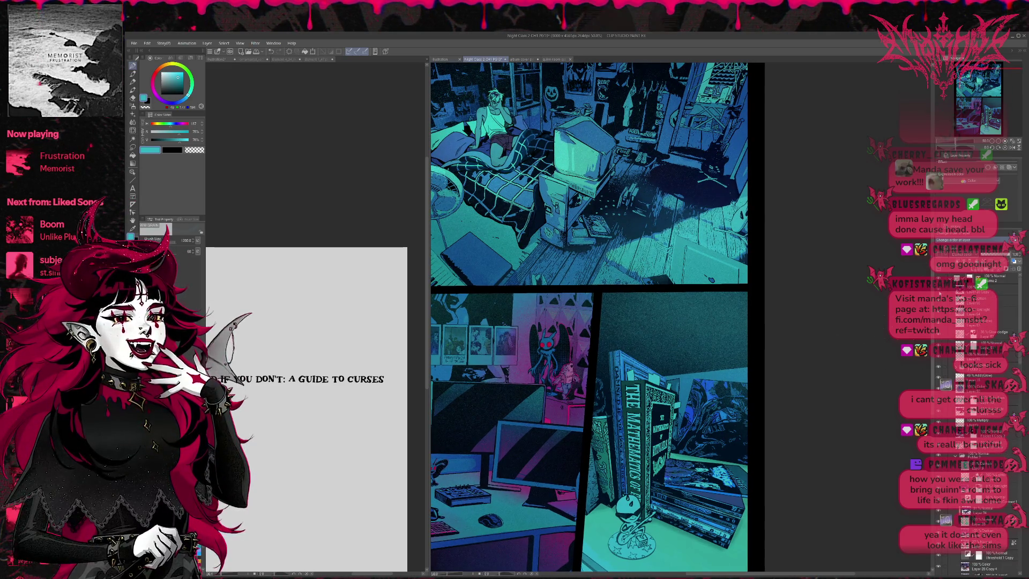
left_click(941, 386)
scroll(809, 333, "up", 1)
scroll(809, 333, "up", 1)
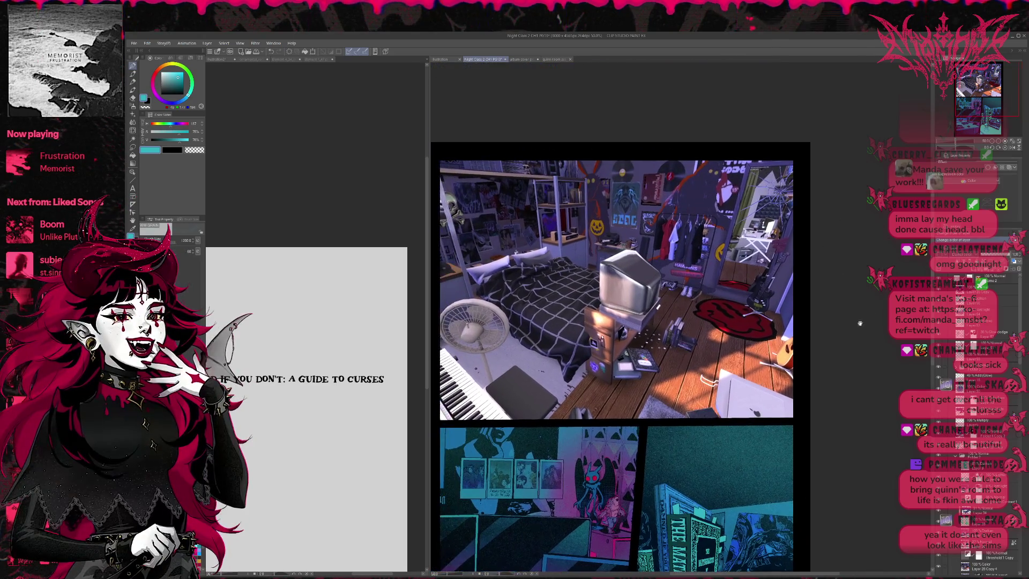
left_click(941, 386)
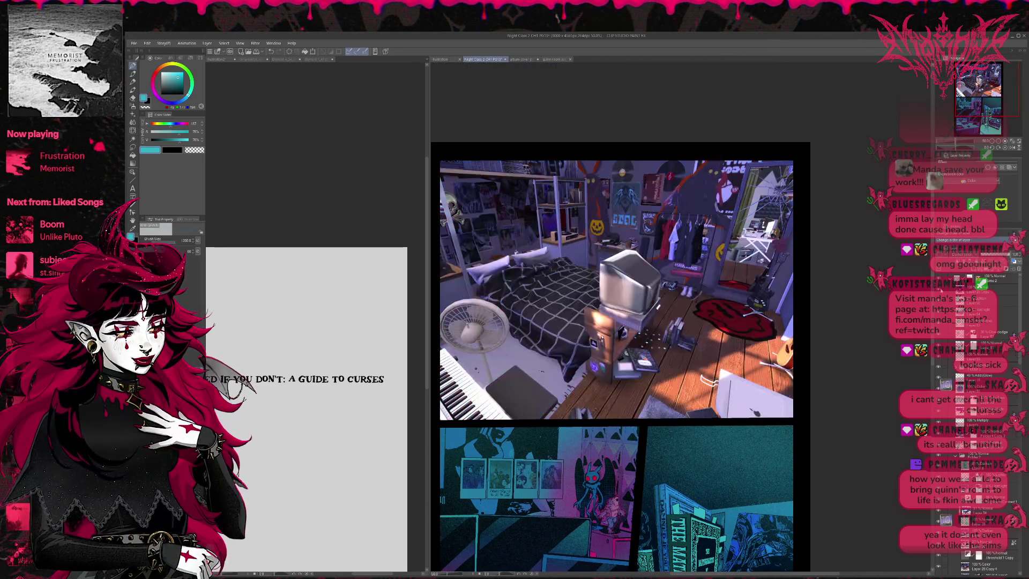
left_click(941, 386)
left_click(941, 386)
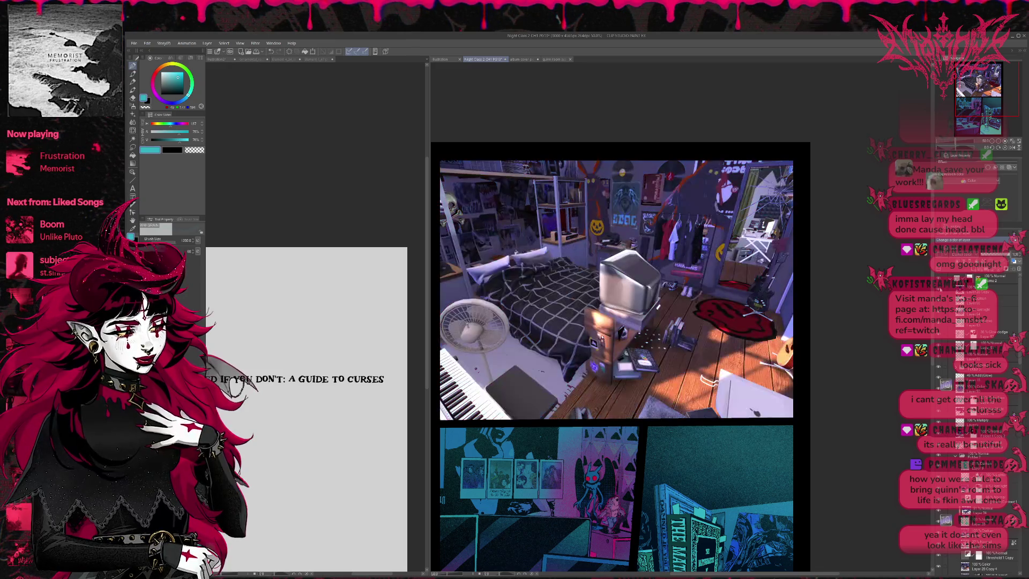
scroll(808, 332, "down", 1)
scroll(785, 333, "down", 3)
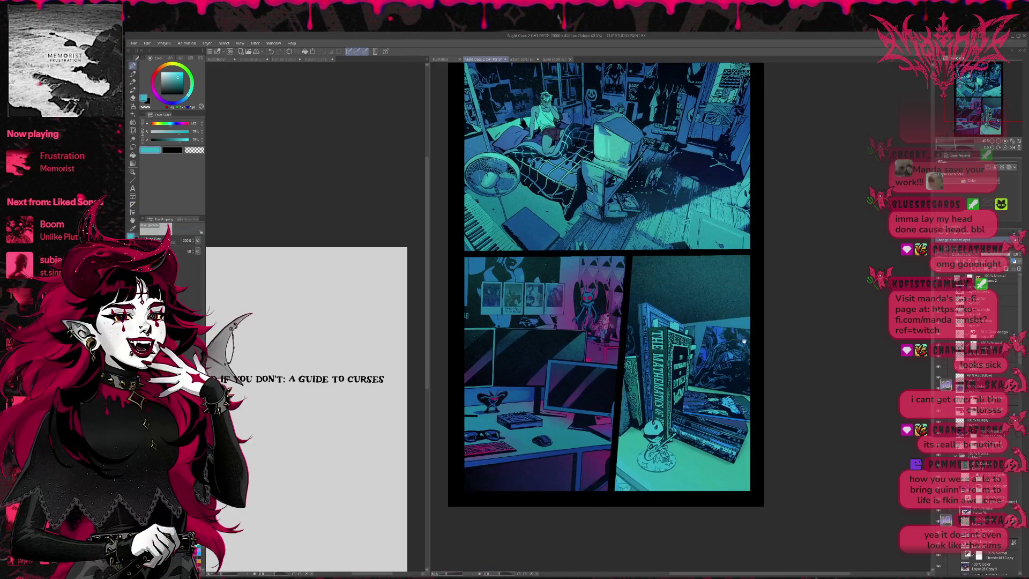
scroll(705, 334, "up", 3)
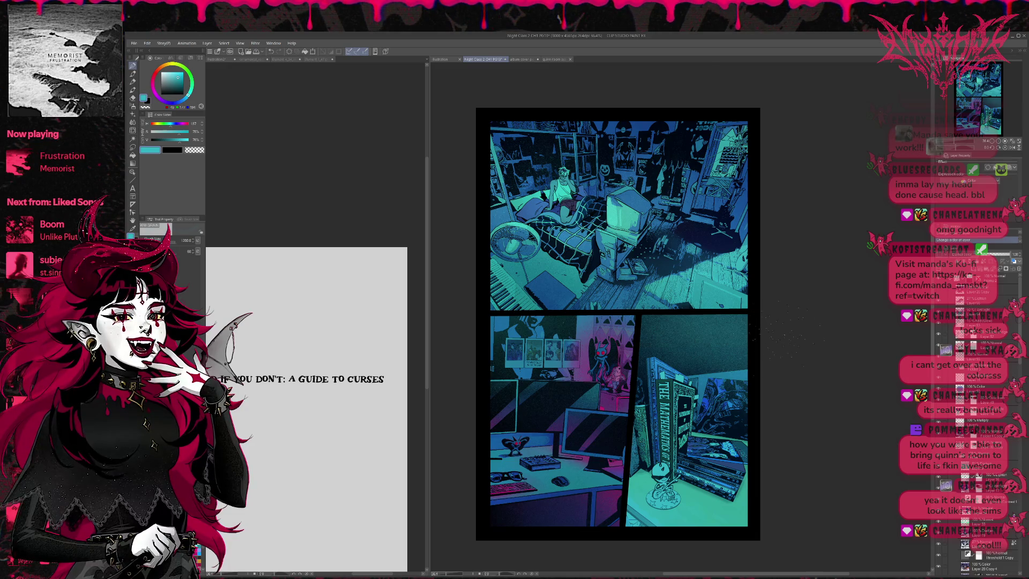
scroll(718, 346, "up", 1)
scroll(718, 346, "up", 2)
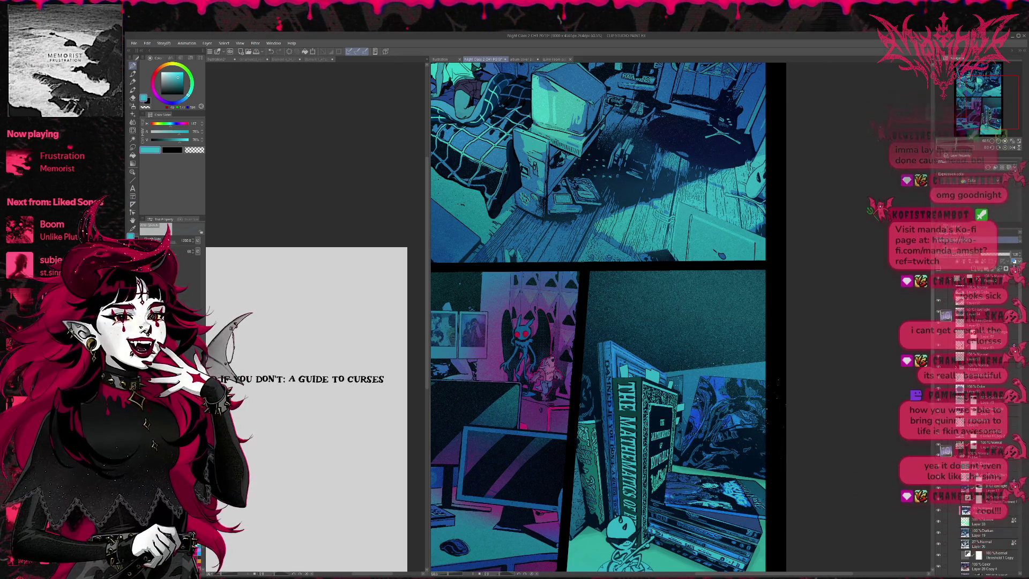
key("ctrl+z")
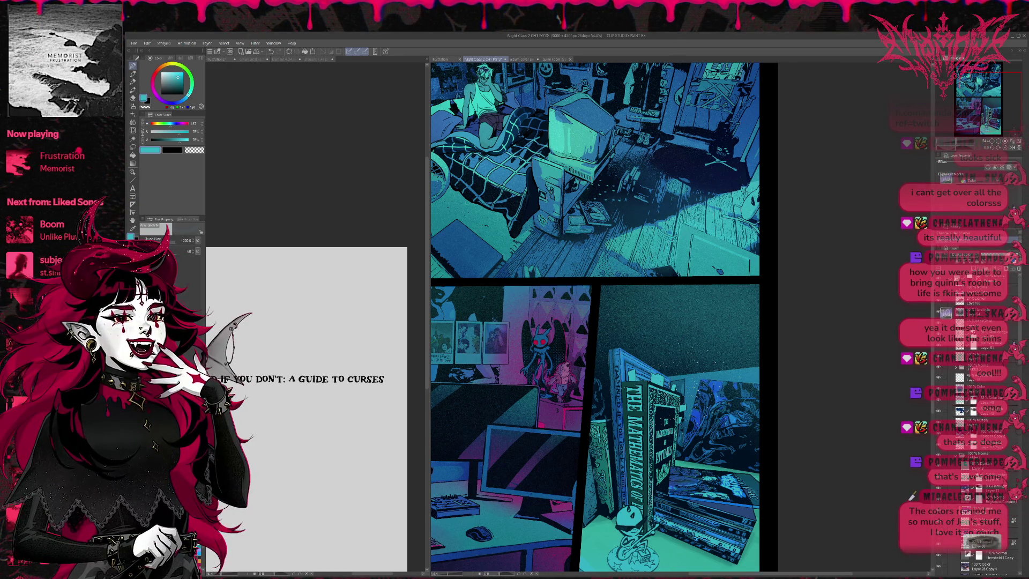
scroll(659, 388, "down", 3)
scroll(660, 389, "down", 1)
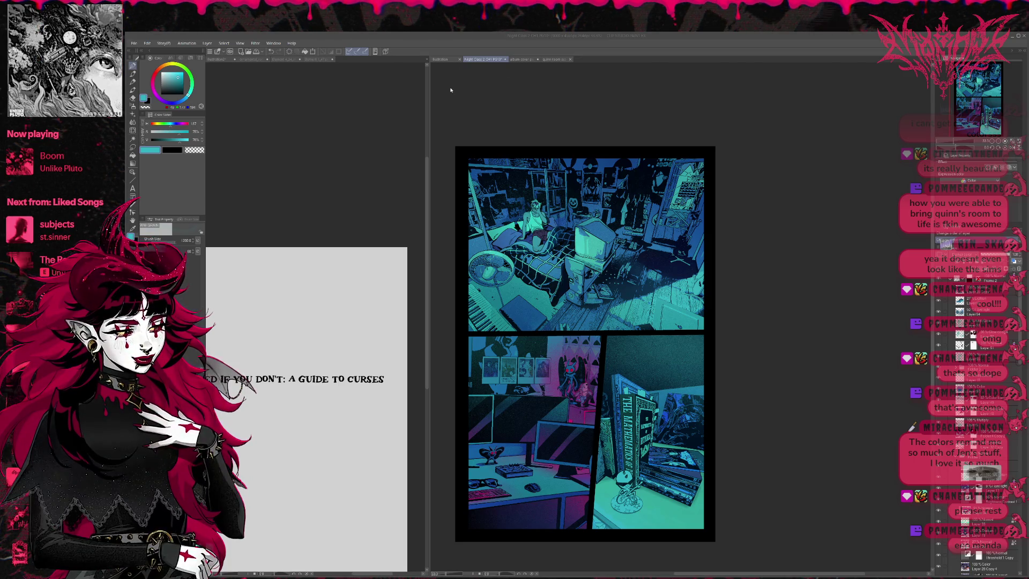
left_click(556, 60)
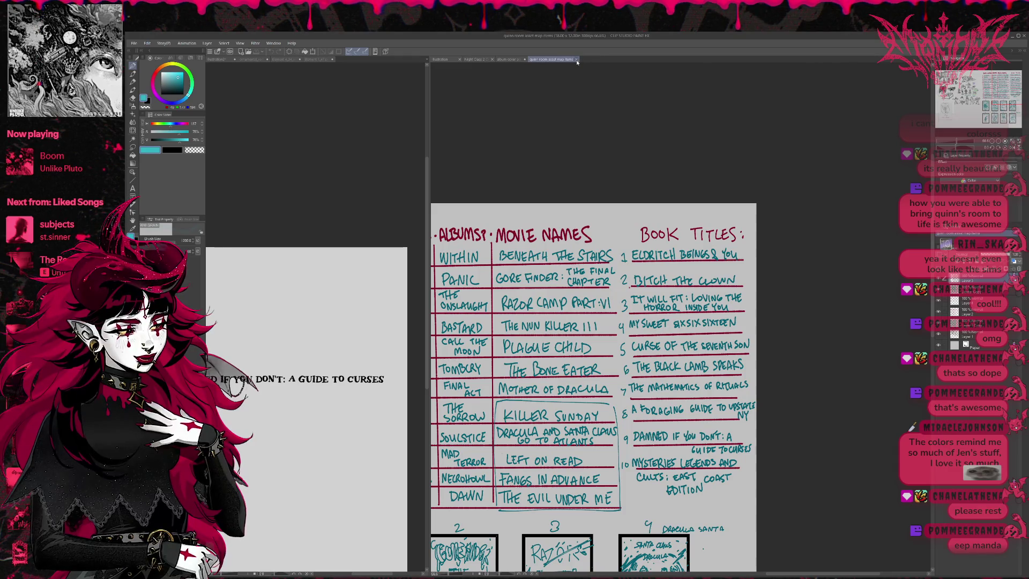
Step: Return to the coloured comic page tab and close it, leaving the Mathematics of Rituals cover
left_click(540, 60)
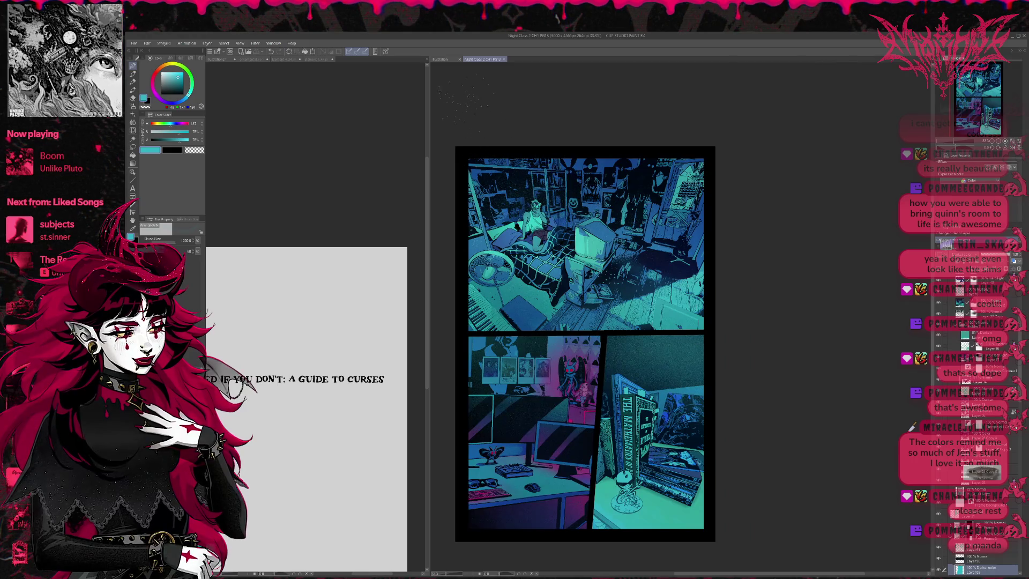
left_click(503, 60)
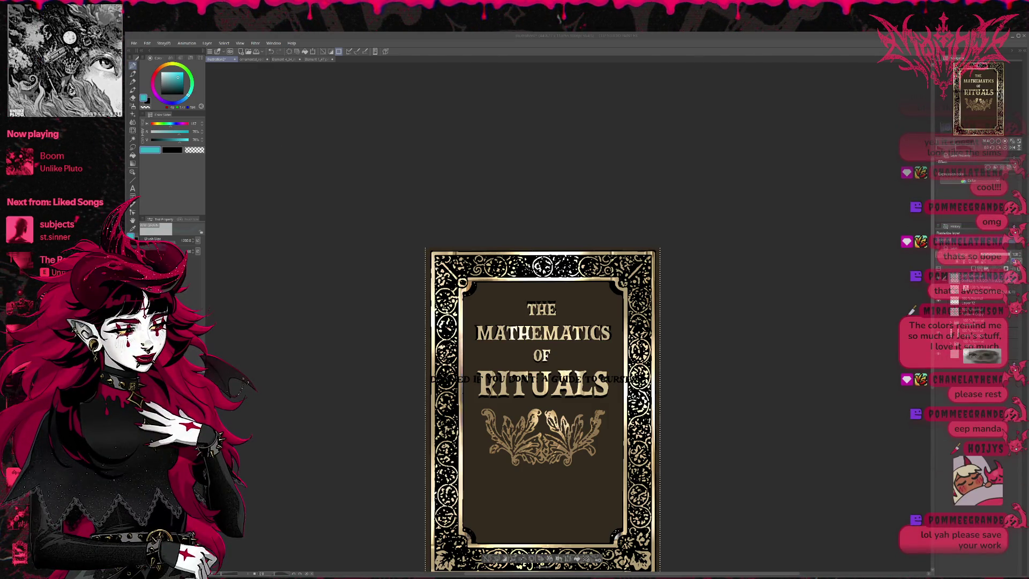
Step: Save the book cover, then close it and the red, swirl and leaf ornament documents
key("ctrl+s")
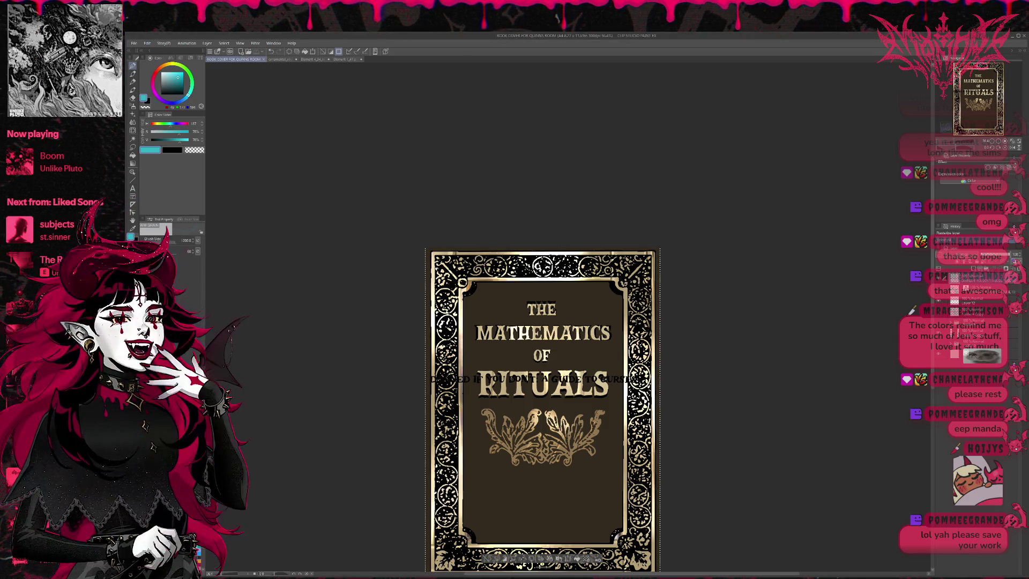
left_click(263, 61)
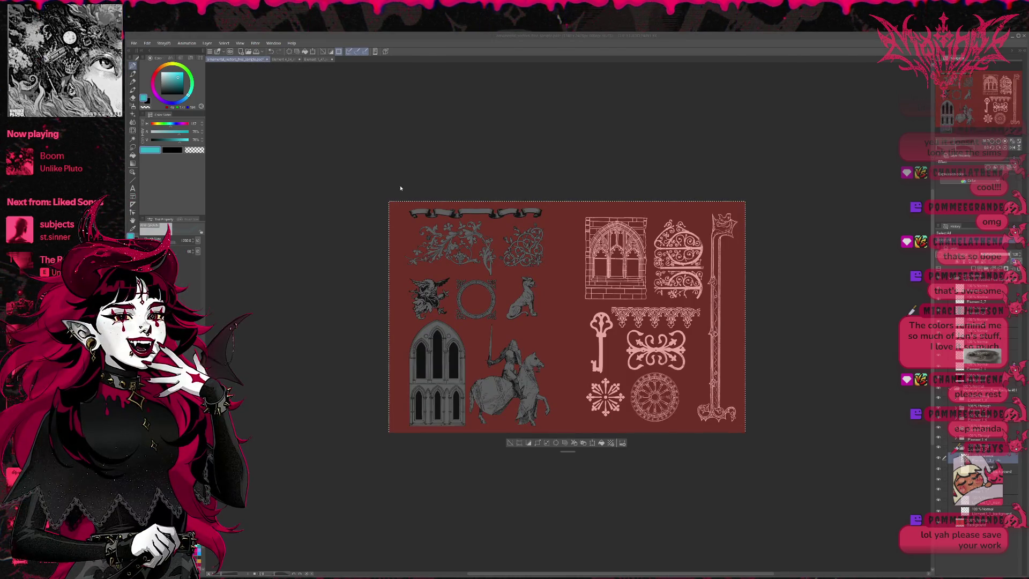
key("ctrl+Tab")
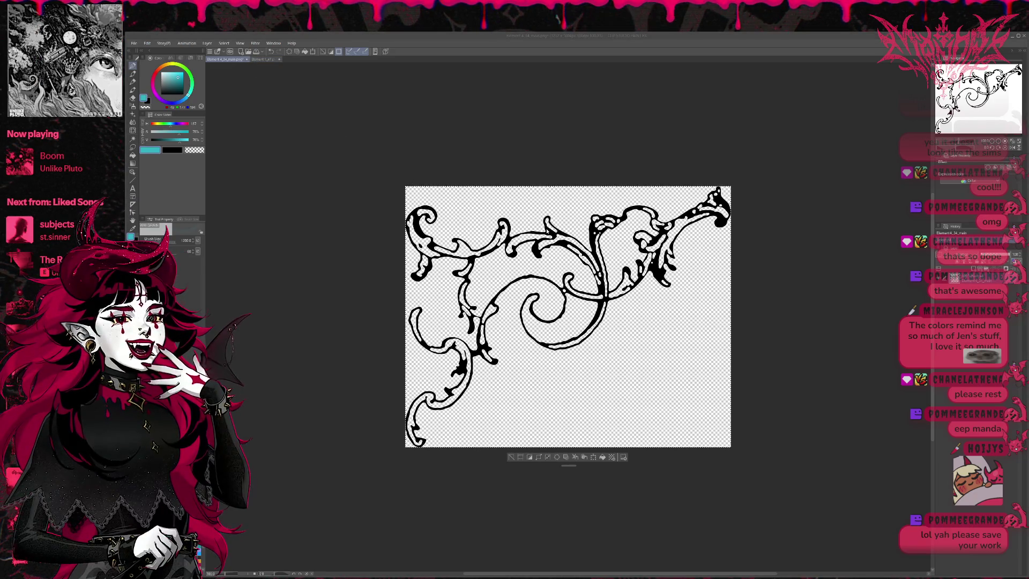
key("ctrl+Tab")
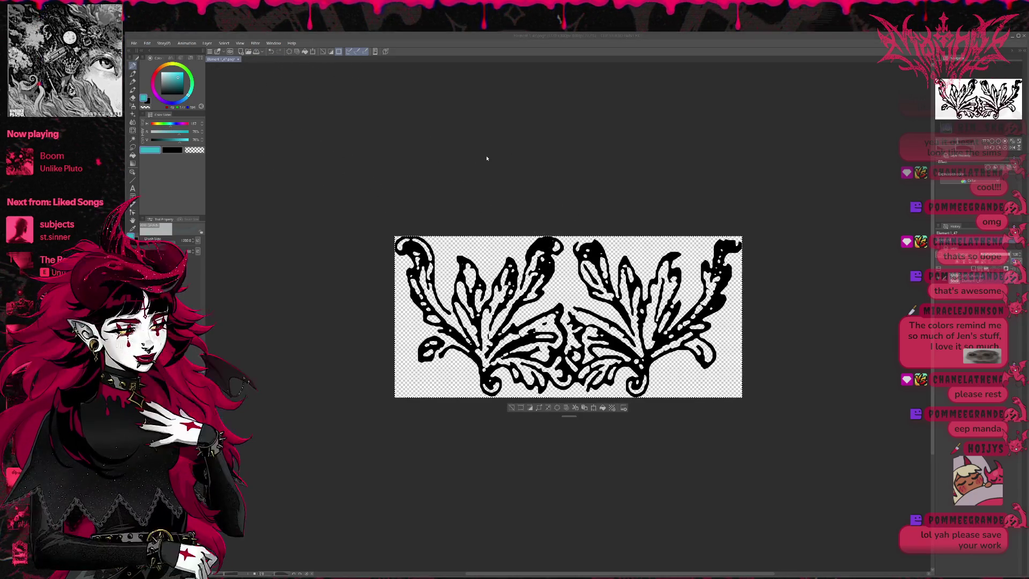
key("ctrl+w")
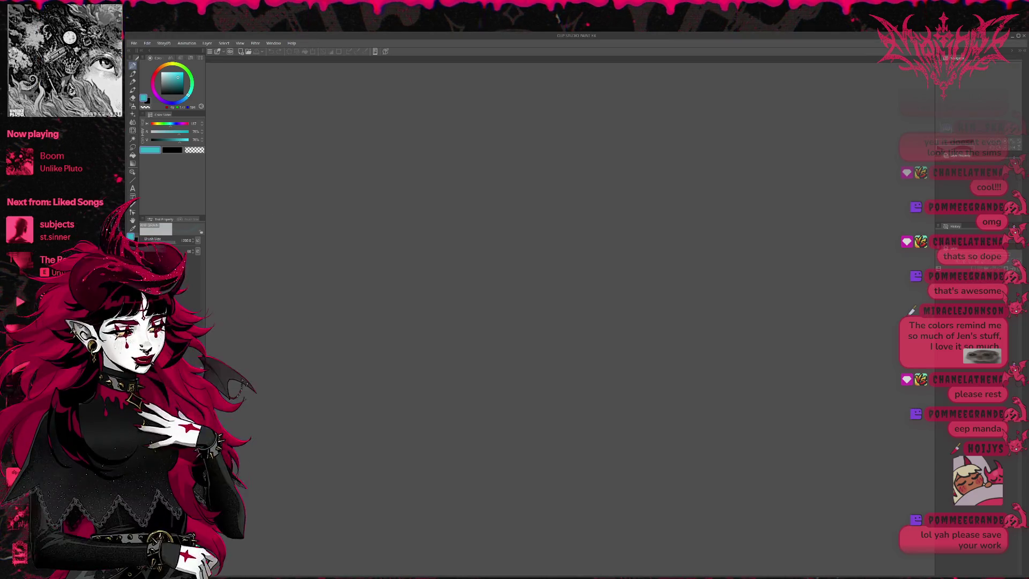